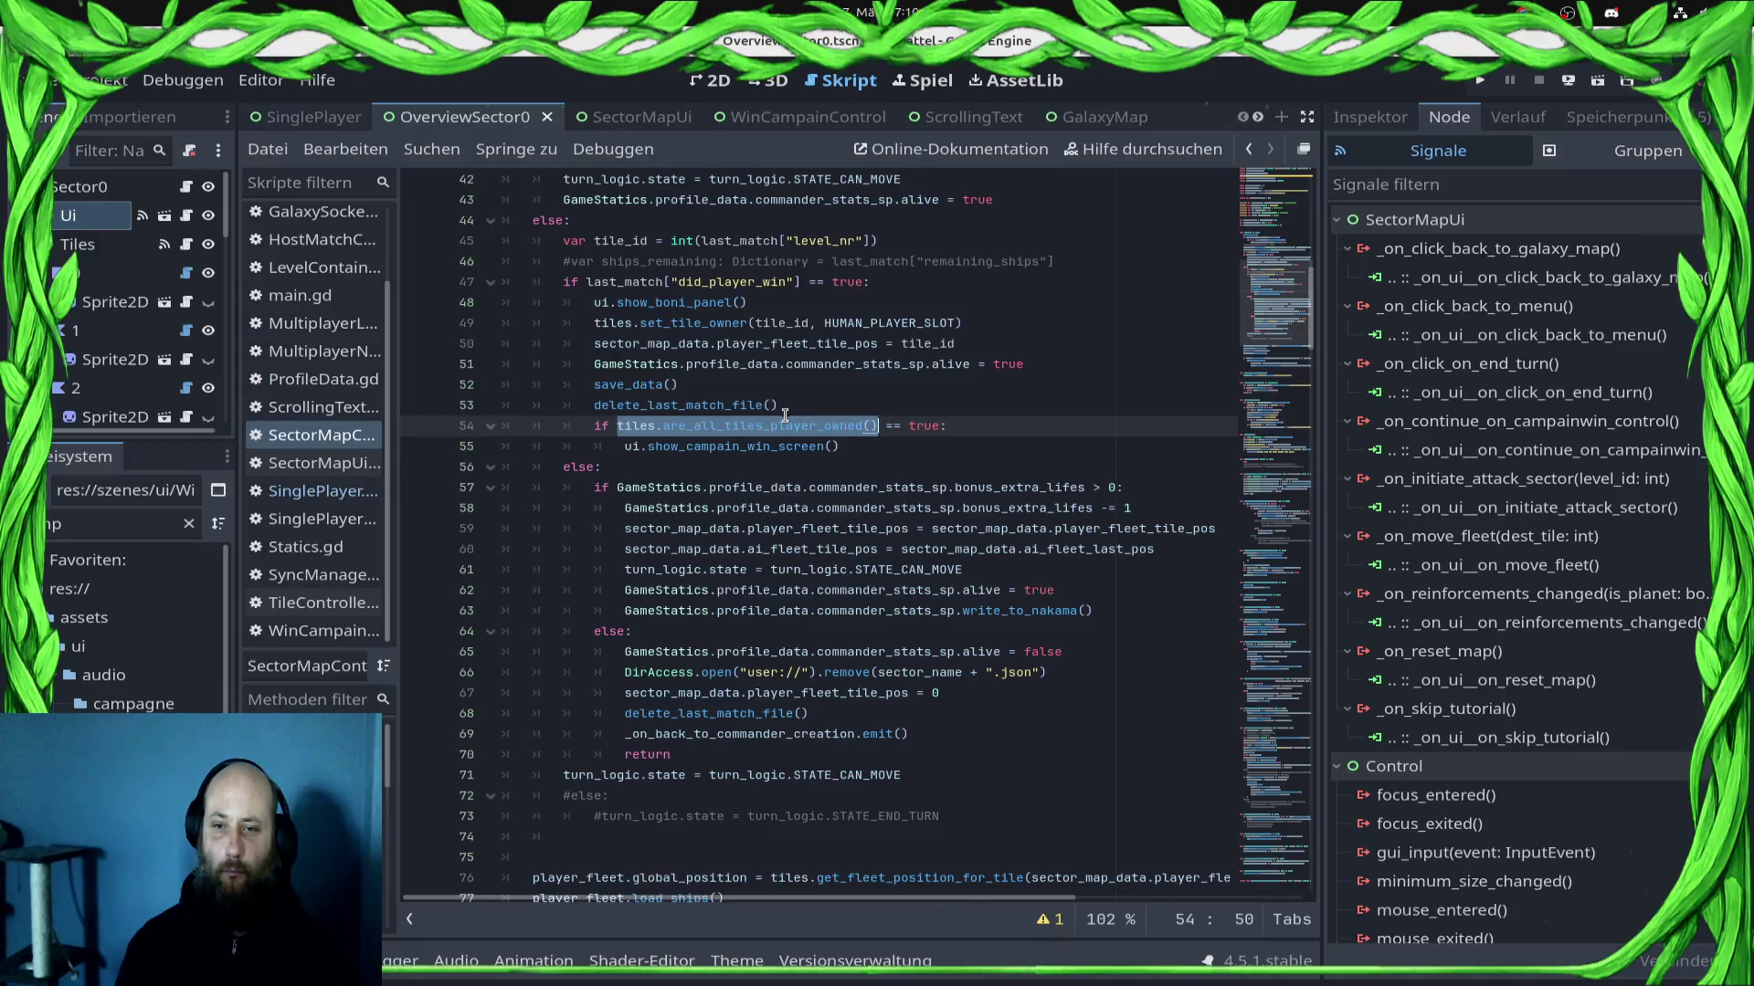
Step: Replace tiles.are_all_tiles_player_owned() on line 54 with the variable tile_id
{"action": "type", "text": "tole_"}
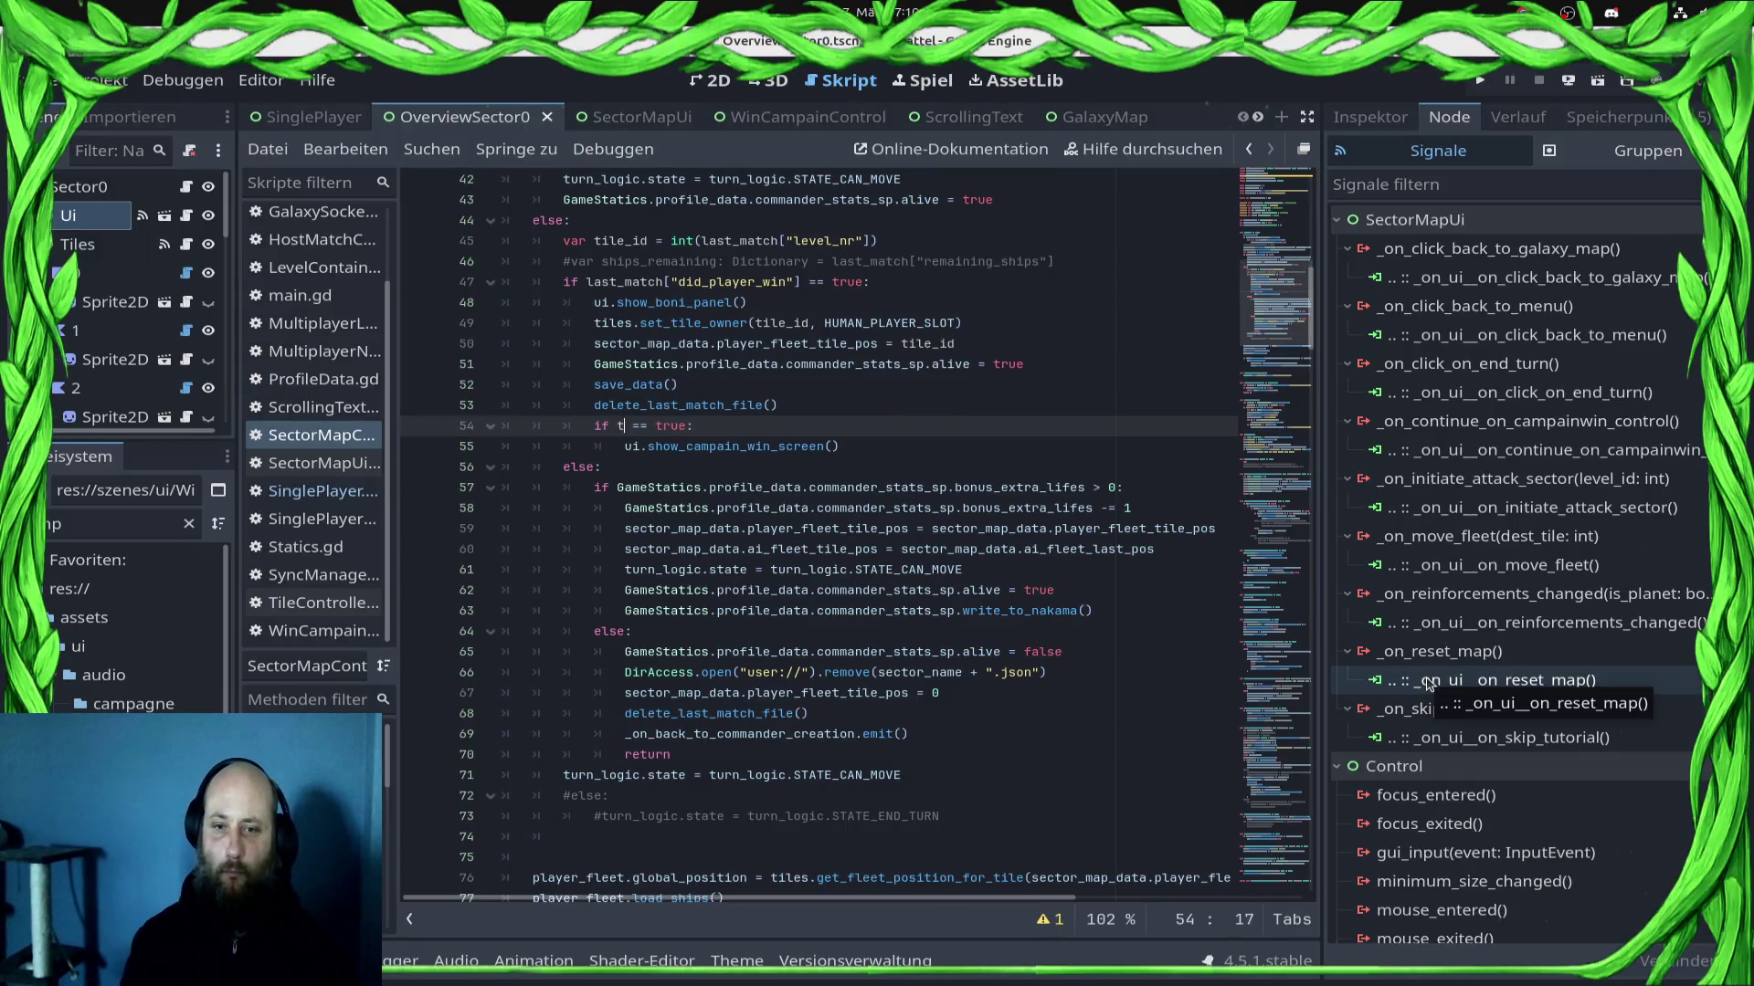
{"action": "key", "text": "BackSpace"}
{"action": "key", "text": "BackSpace"}
{"action": "key", "text": "BackSpace"}
{"action": "type", "text": "ile_id"}
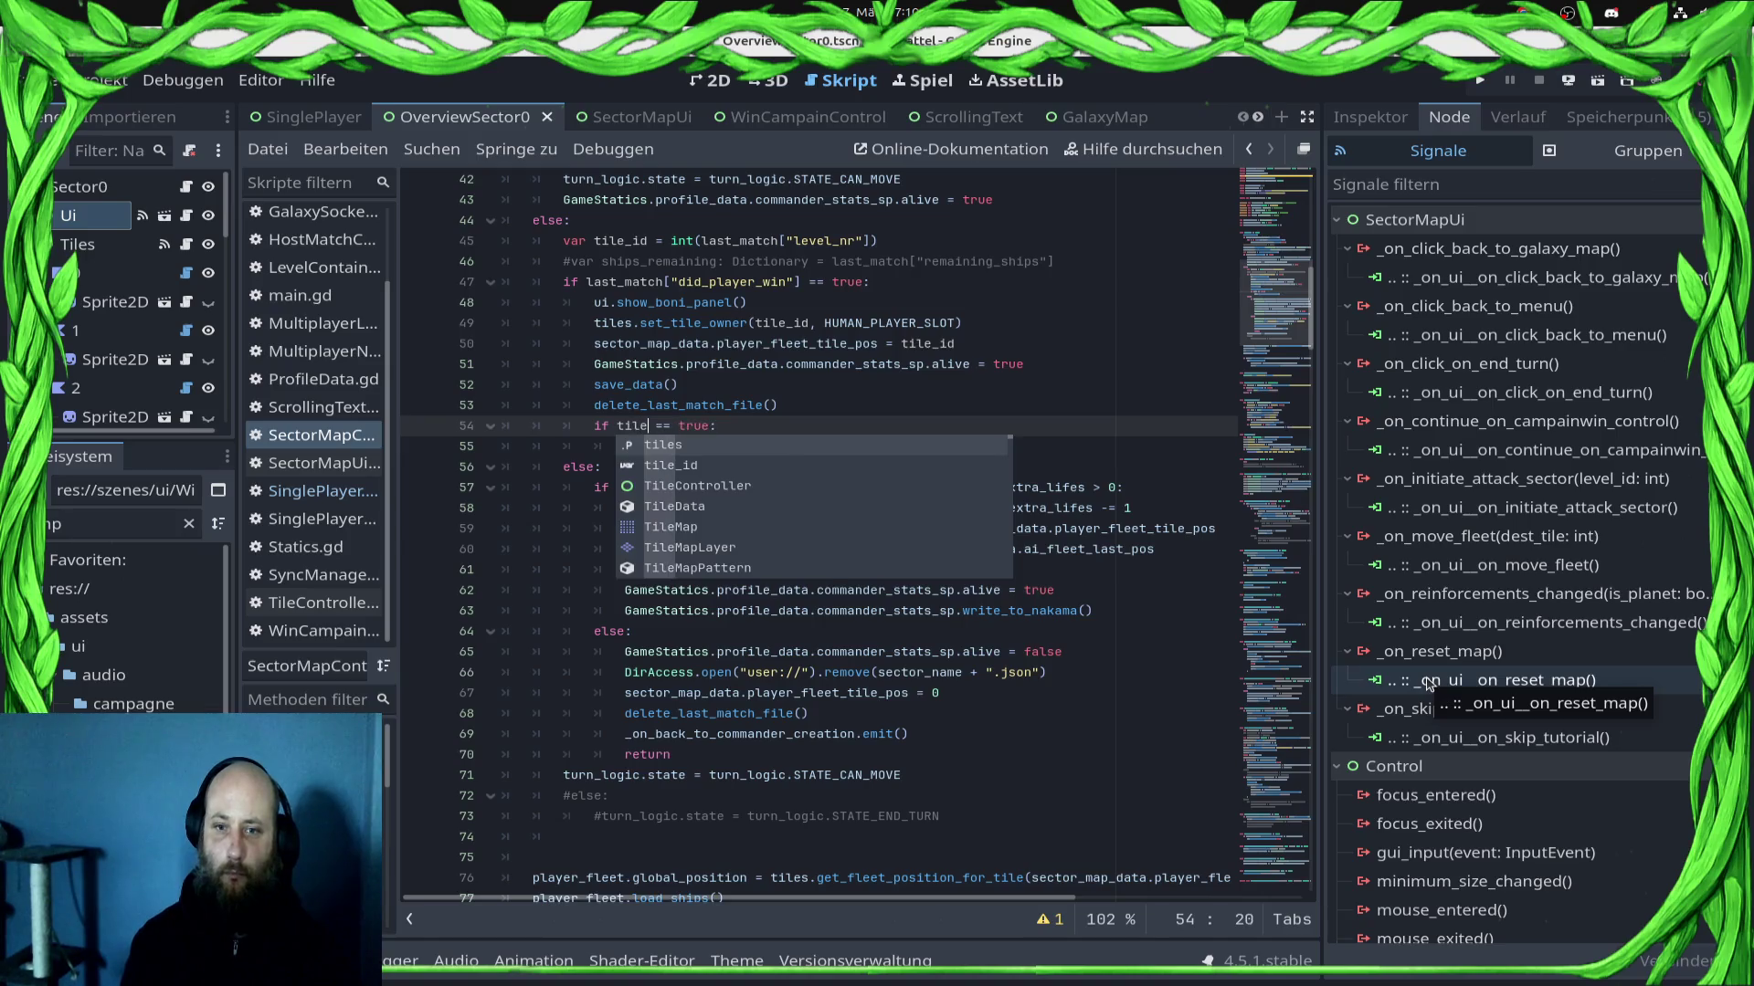
{"action": "key", "text": "Right"}
{"action": "key", "text": "Right"}
{"action": "key", "text": "Right"}
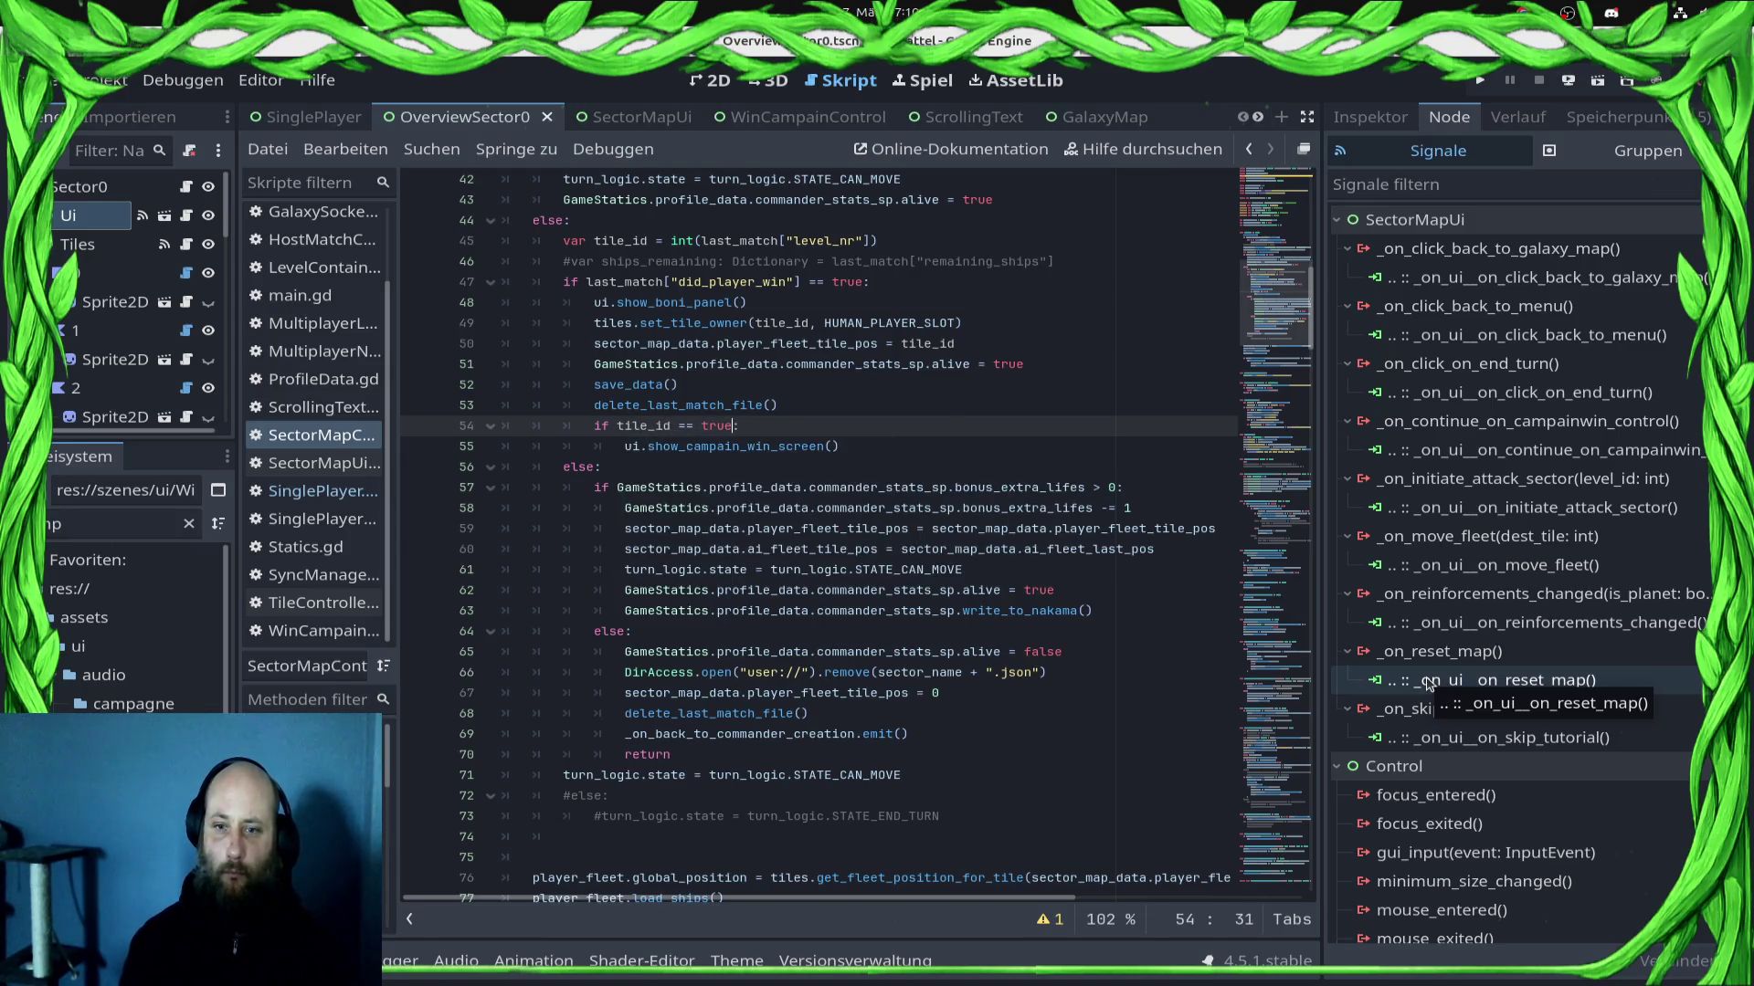
Step: Change the compared value to "10" and jump to set_tile_owner in TileController.gd
{"action": "key", "text": "Right"}
{"action": "key", "text": "ctrl+shift+Left"}
{"action": "type", "text": "\""}
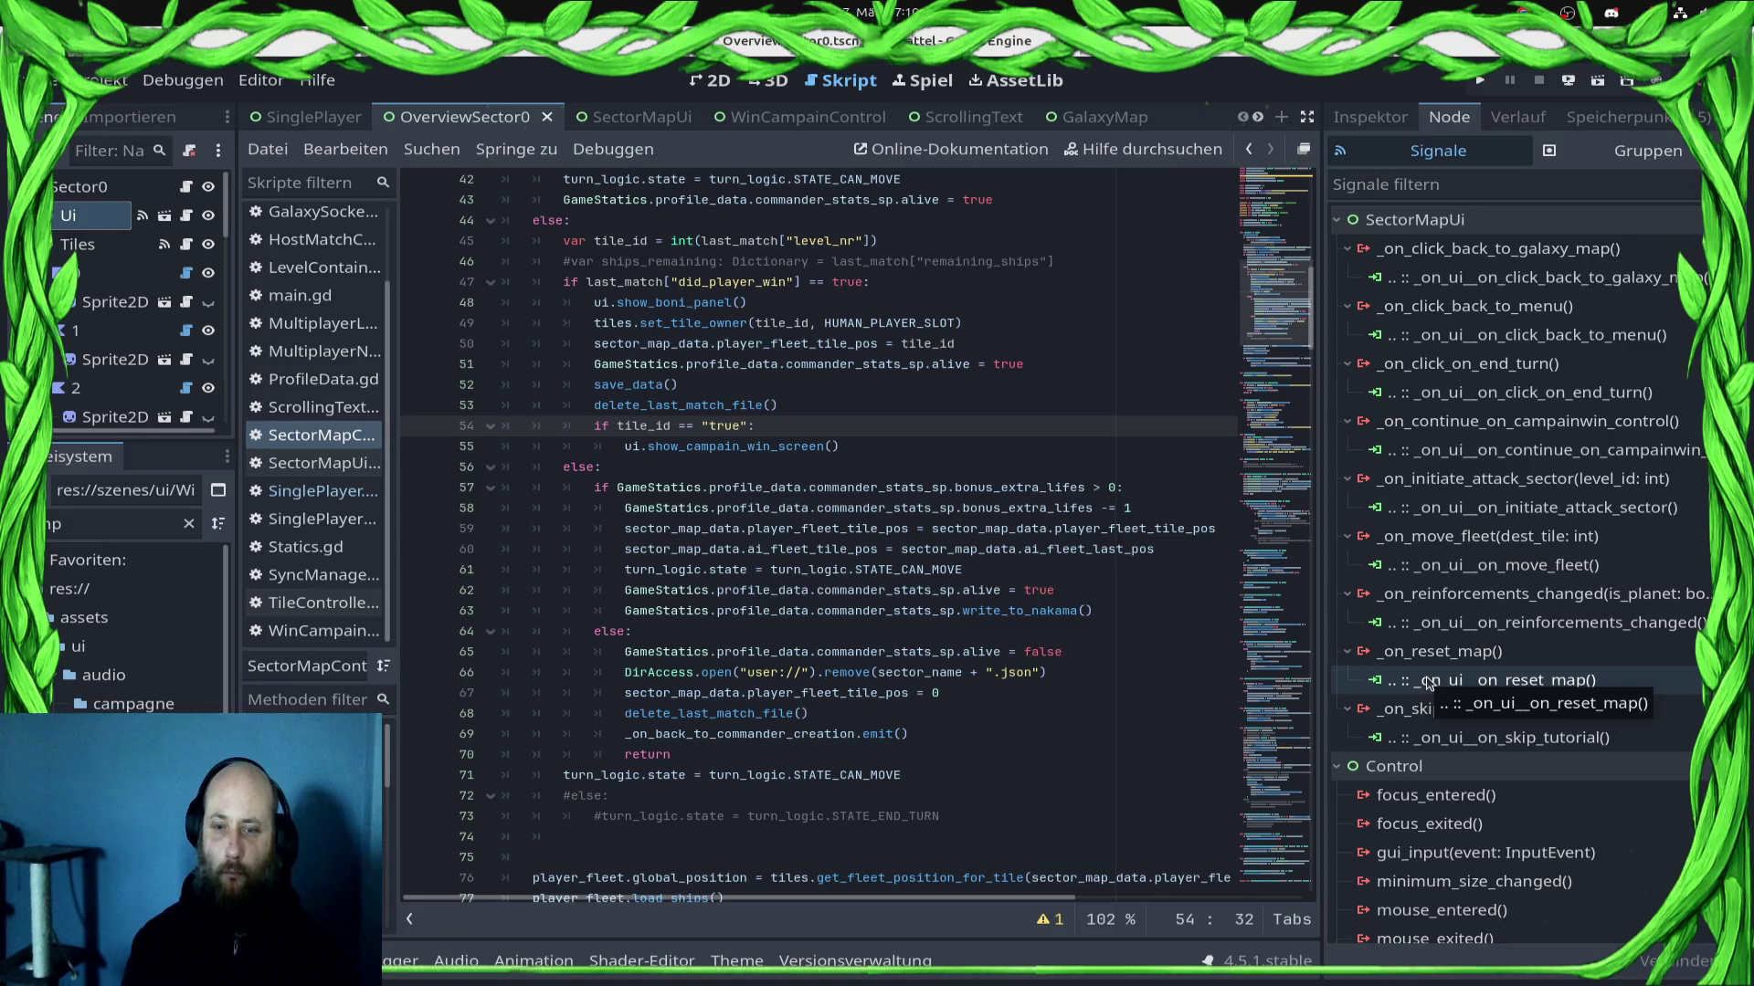
{"action": "key", "text": "BackSpace"}
{"action": "key", "text": "BackSpace"}
{"action": "key", "text": "BackSpace"}
{"action": "type", "text": "0"}
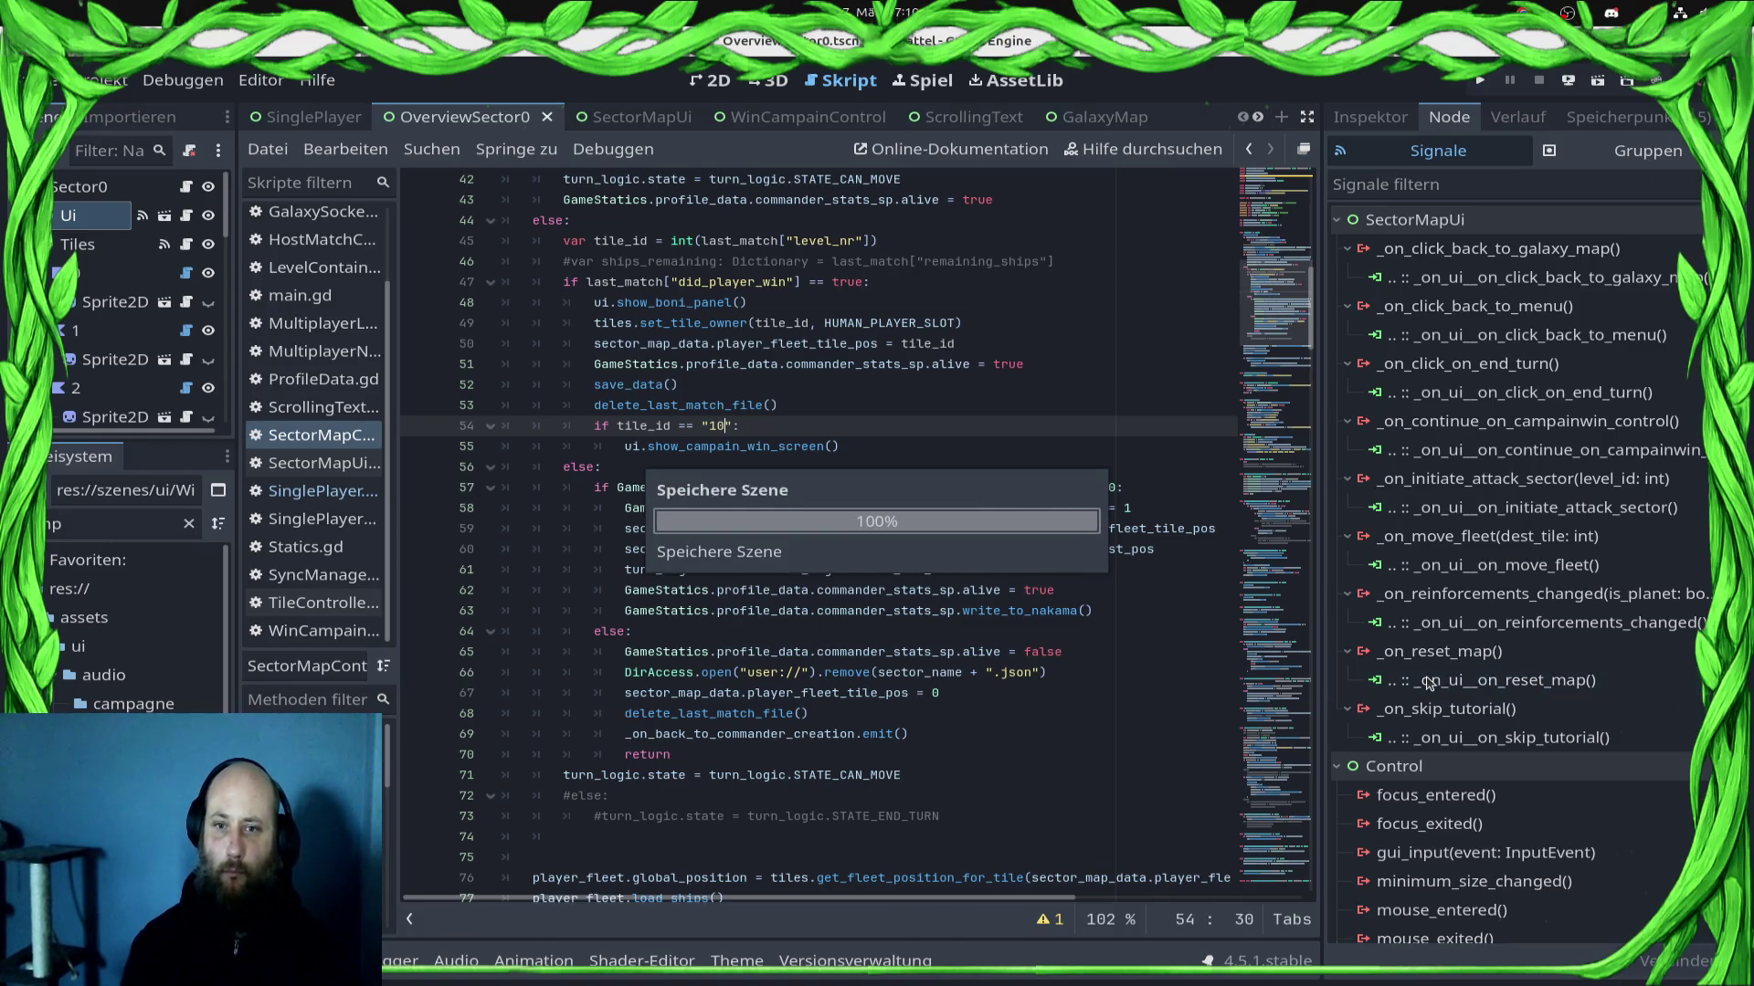
{"action": "left_click", "coordinate": [681, 325], "text": "ctrl"}
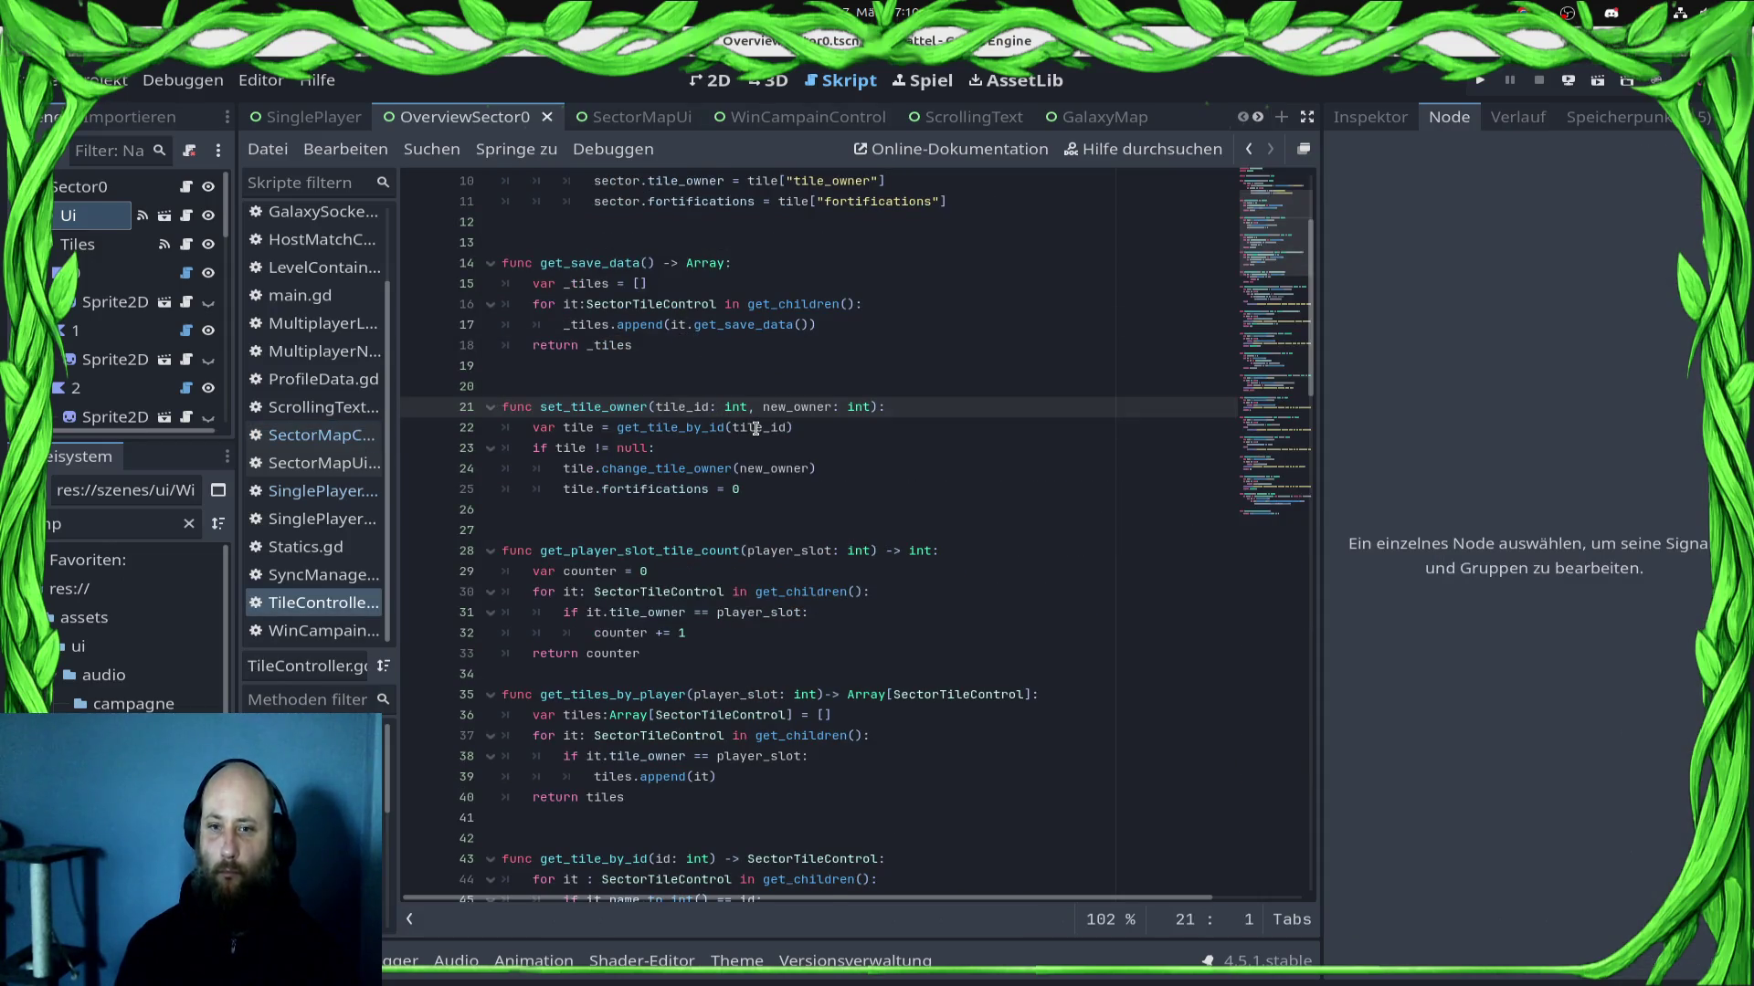
Step: Glance at TileController.gd and SinglePlayer.gd, then make line 54 compare tile_id to integer 10 and save
{"action": "key", "text": "alt+Left"}
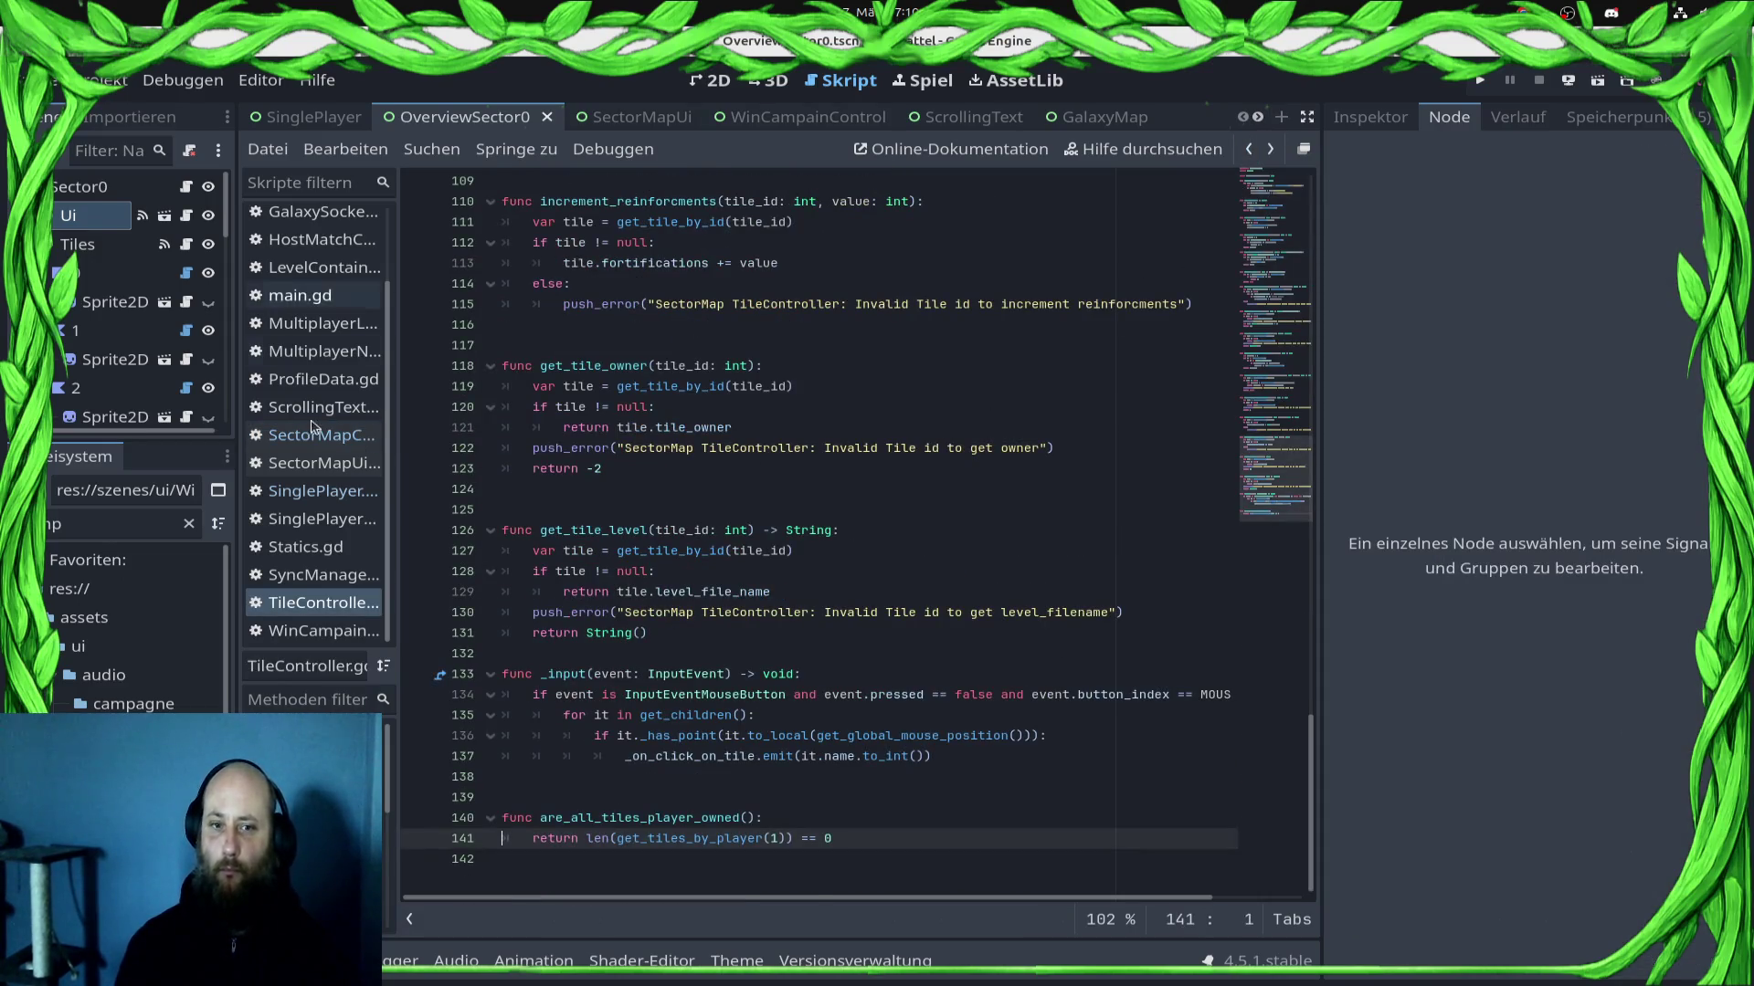
{"action": "left_click", "coordinate": [320, 490]}
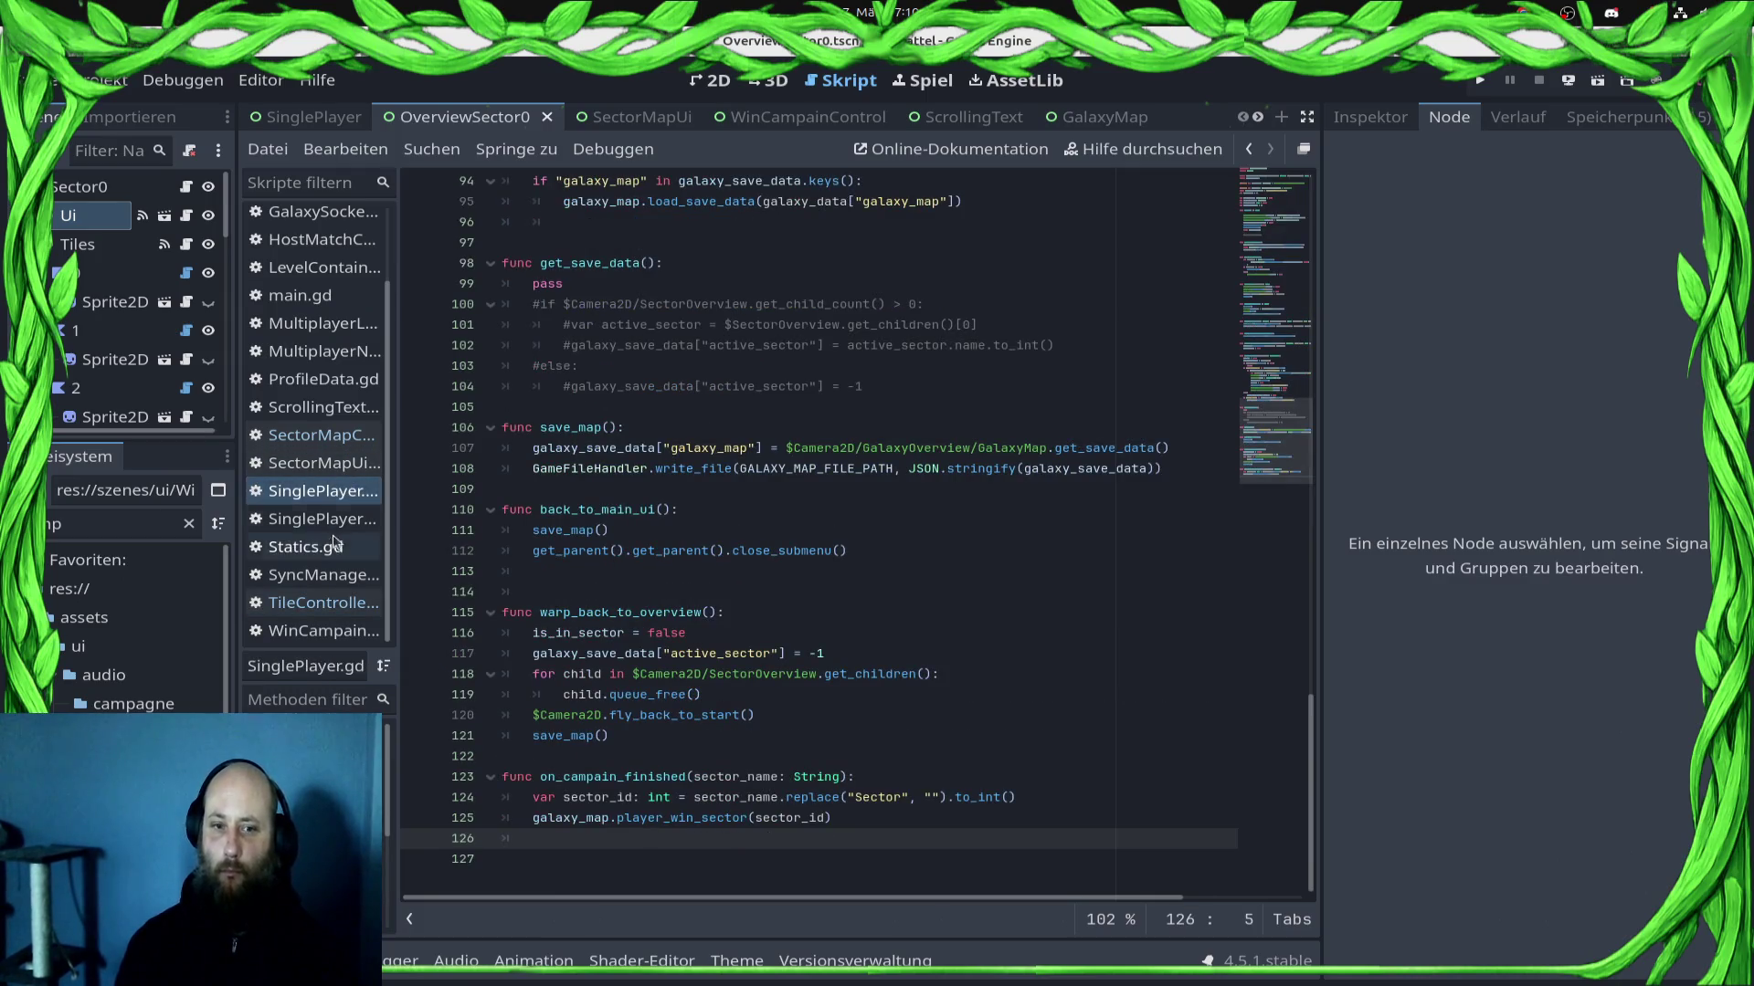
{"action": "key", "text": "alt+Left"}
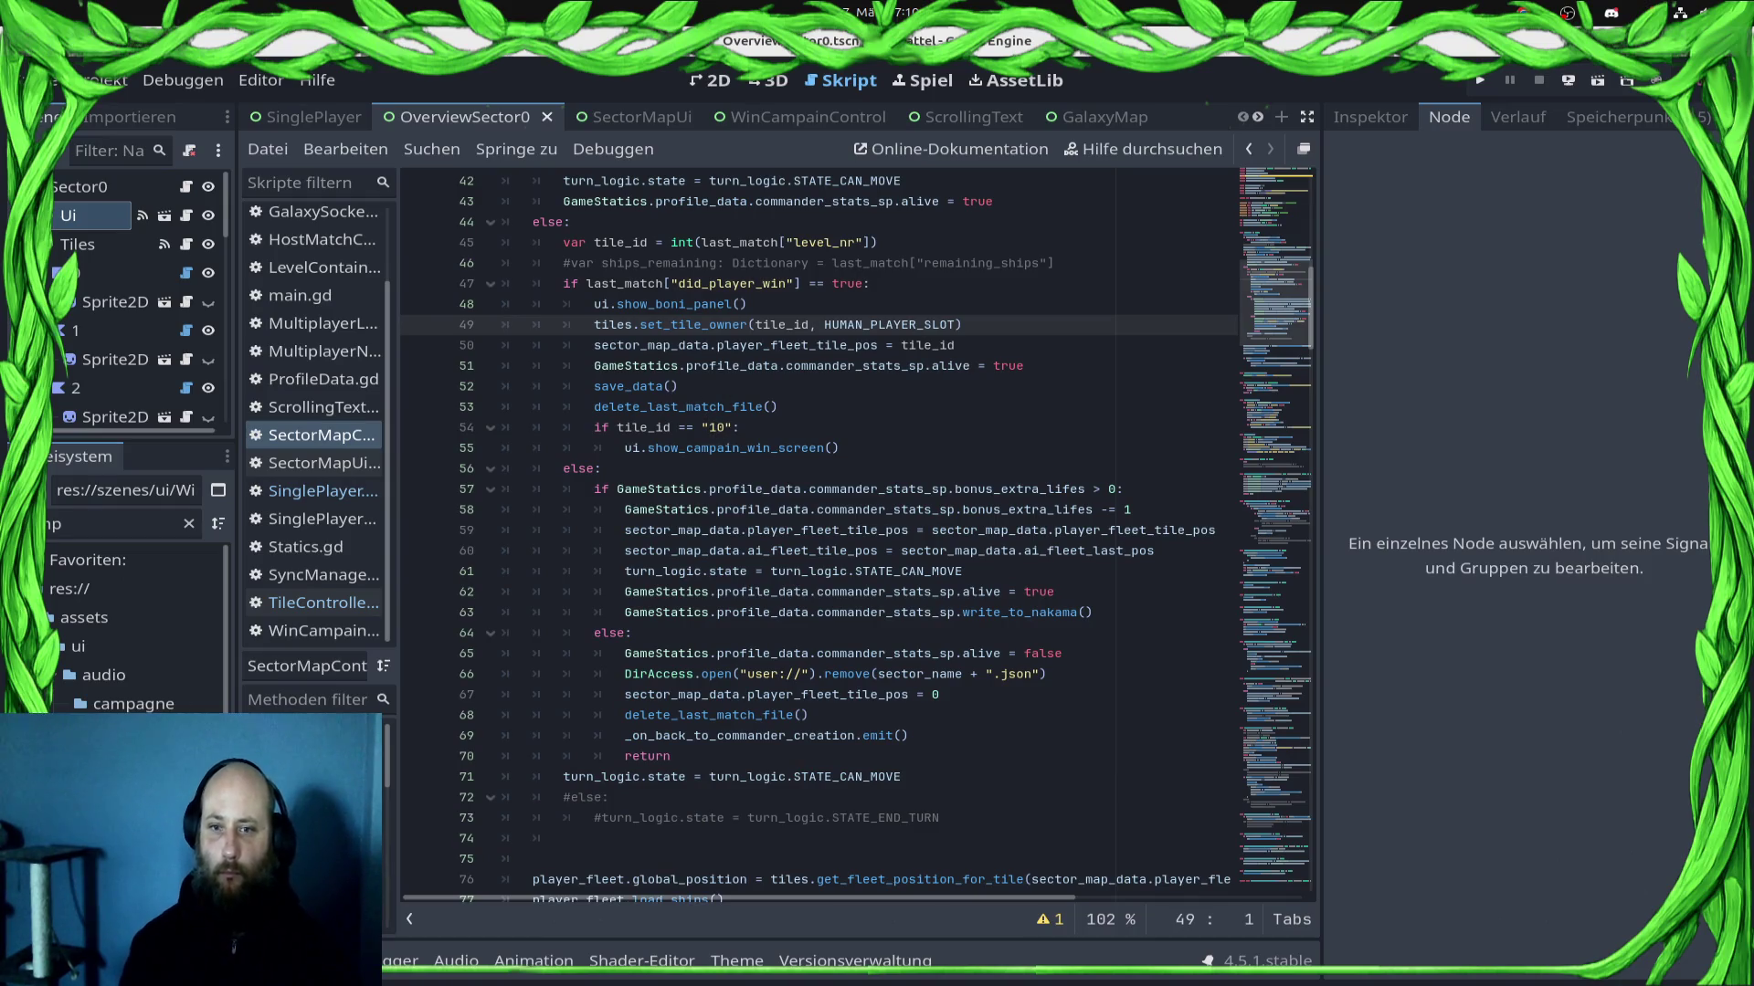
{"action": "left_click", "coordinate": [740, 428]}
{"action": "key", "text": "BackSpace"}
{"action": "key", "text": "BackSpace"}
{"action": "key", "text": "BackSpace"}
{"action": "type", "text": "10:"}
{"action": "key", "text": "ctrl+s"}
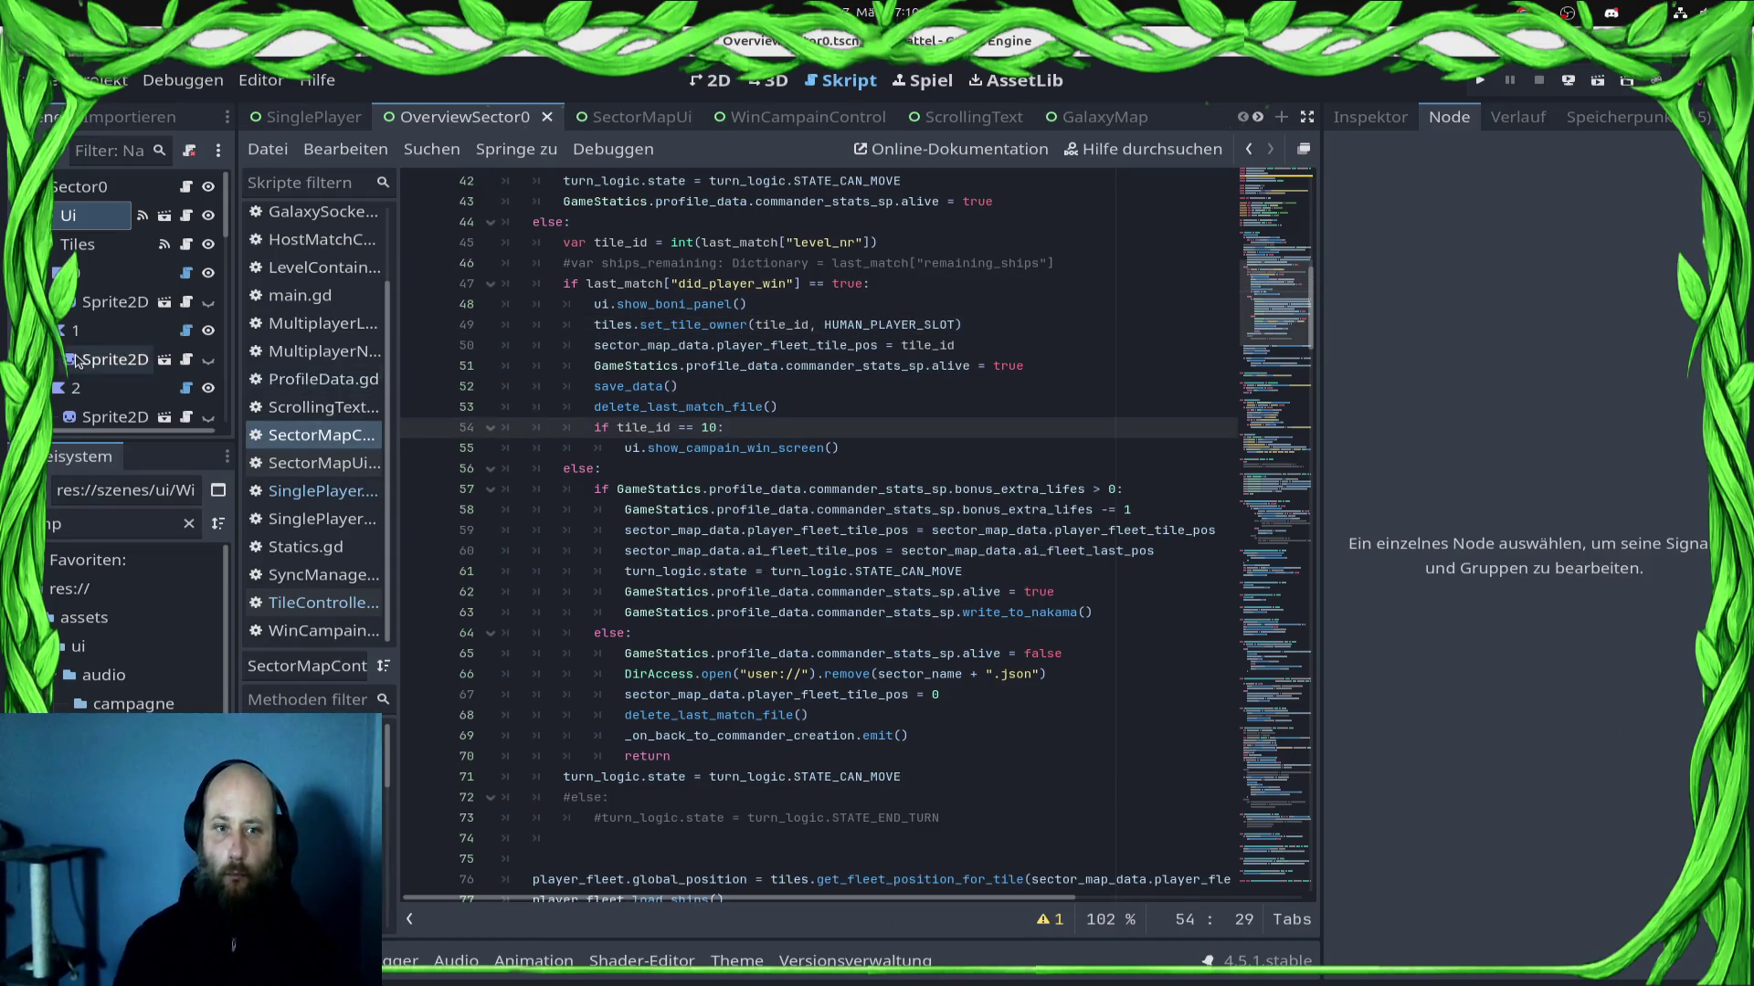
Step: Look over the else branch on lines 55–56, then switch to the SinglePlayer scene
{"action": "scroll", "coordinate": [94, 369], "scroll_direction": "down", "scroll_amount": 5}
{"action": "scroll", "coordinate": [94, 370], "scroll_direction": "down", "scroll_amount": 3}
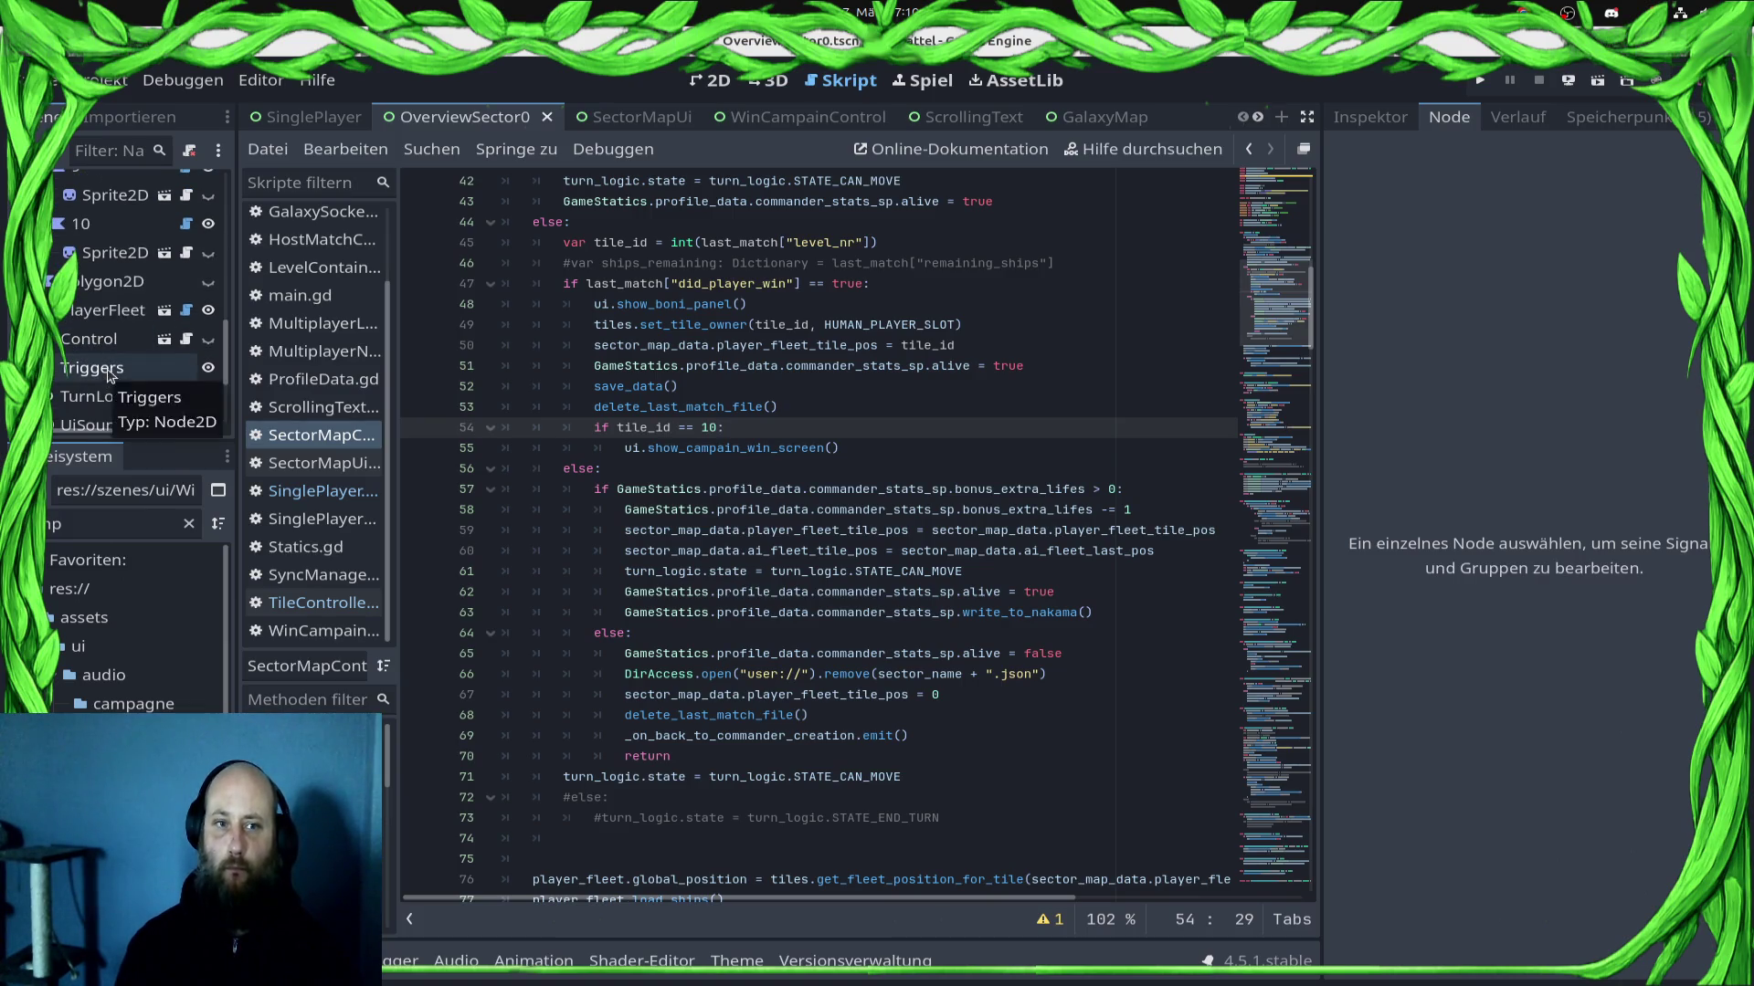
{"action": "left_click", "coordinate": [994, 471]}
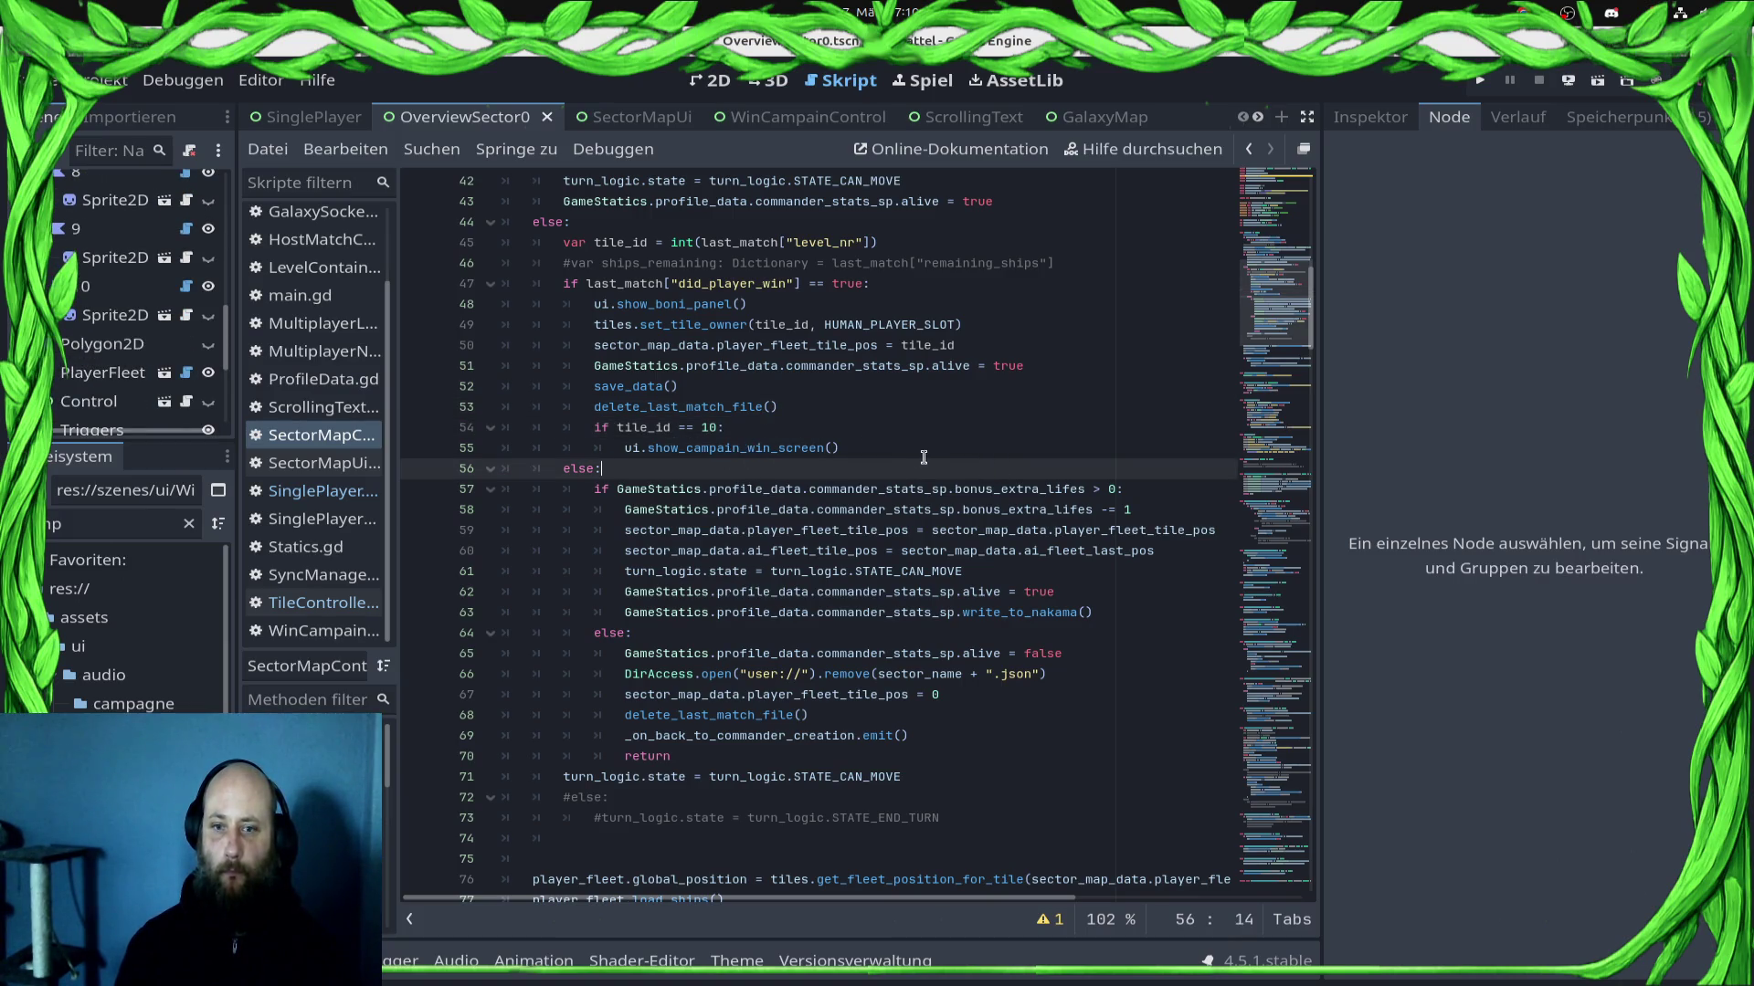
{"action": "left_click", "coordinate": [924, 457]}
{"action": "scroll", "coordinate": [60, 366], "scroll_direction": "down", "scroll_amount": 5}
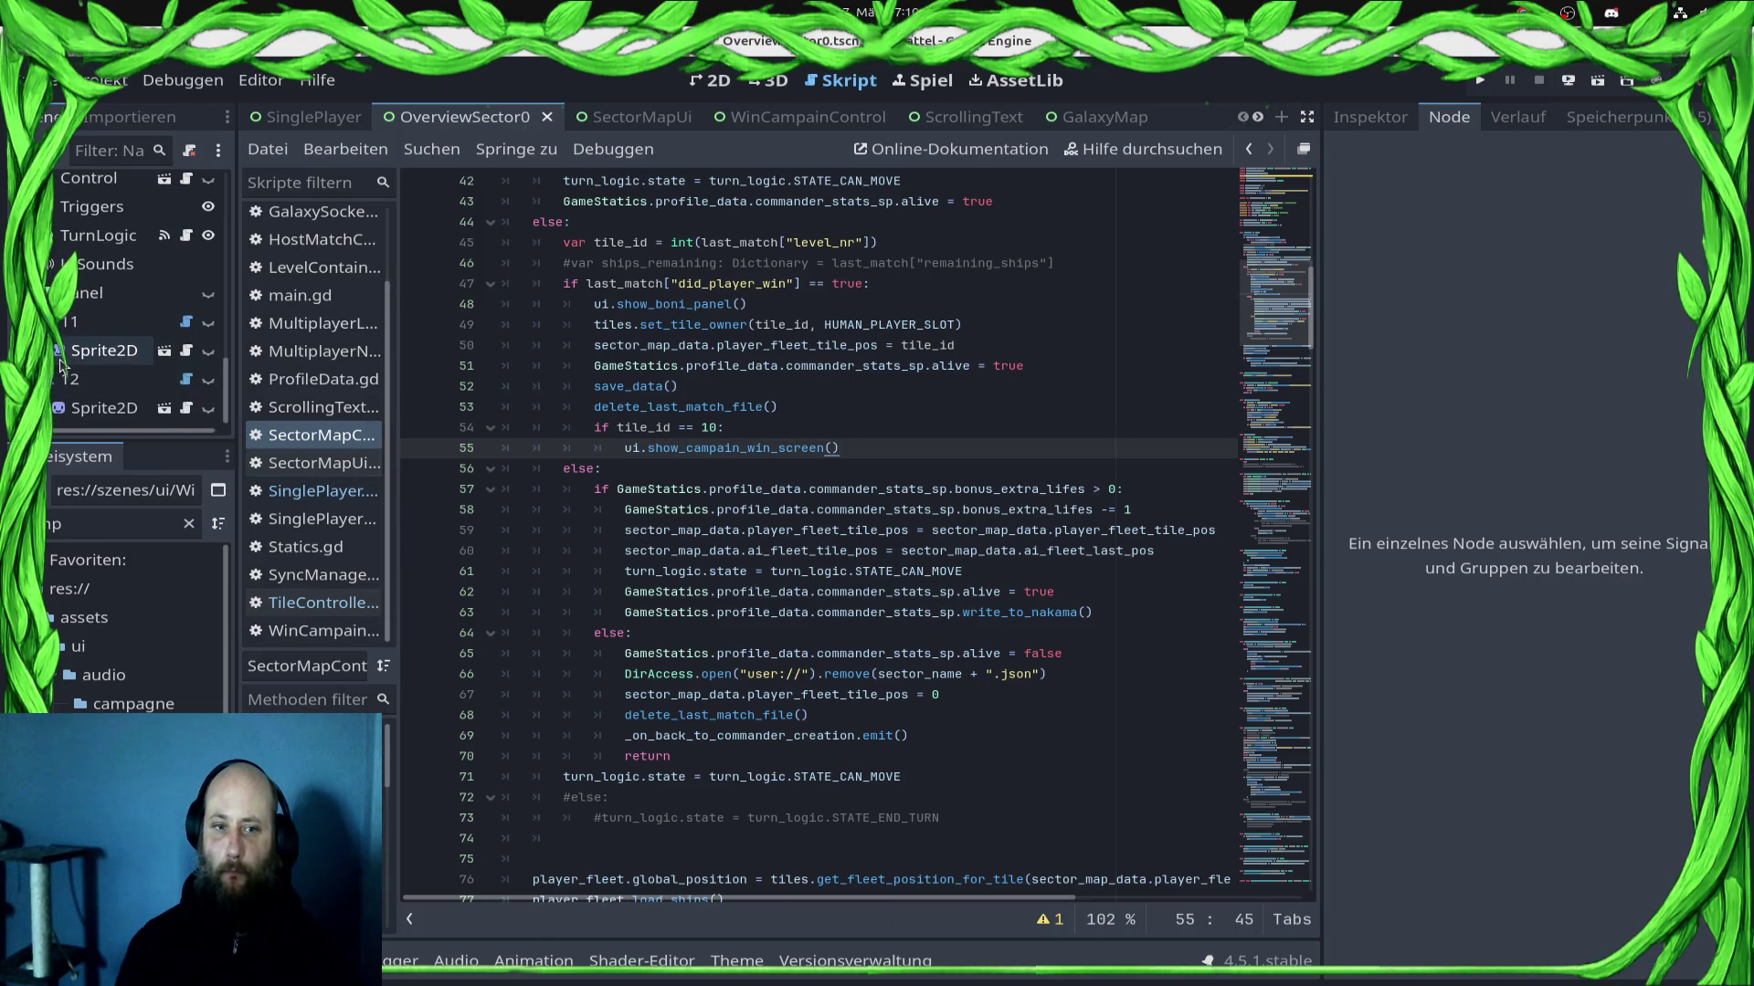
{"action": "left_click", "coordinate": [313, 117]}
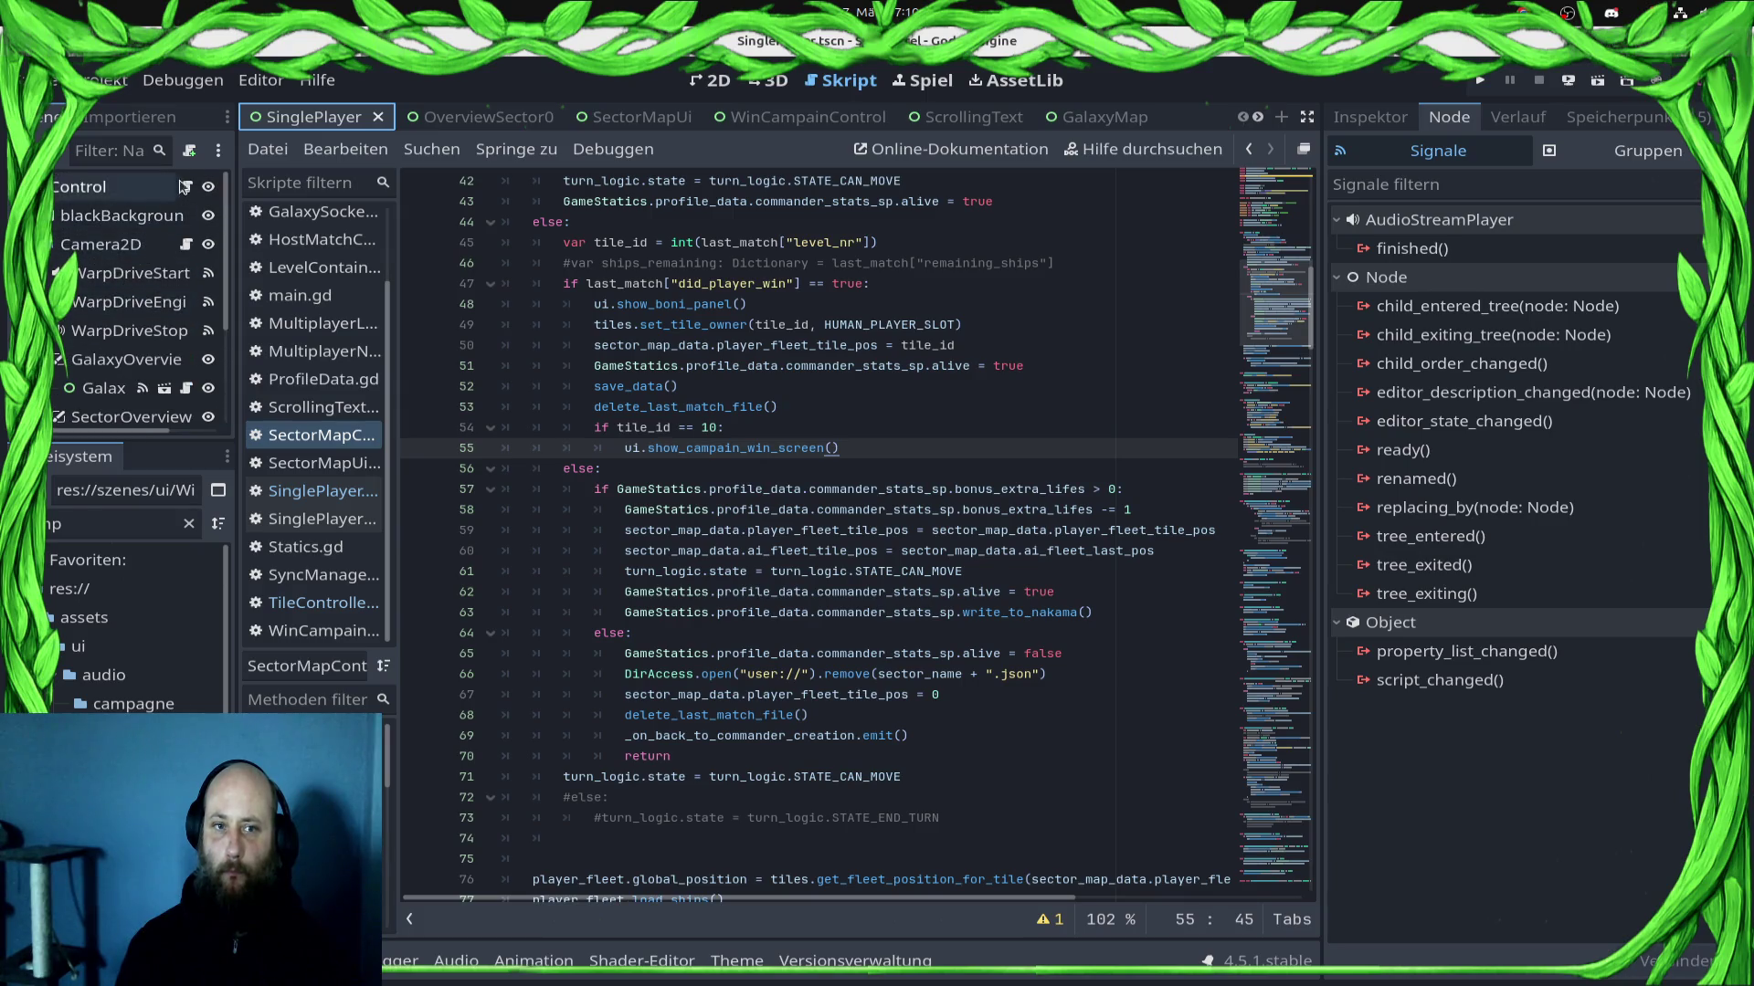
Step: Select the commented-out block in get_save_data, then review init_campain_map and load_save_data in SinglePlayer.gd
{"action": "mouse_move", "coordinate": [961, 381]}
{"action": "left_mouse_down"}
{"action": "mouse_move", "coordinate": [404, 265]}
{"action": "mouse_move", "coordinate": [393, 320]}
{"action": "mouse_move", "coordinate": [386, 298]}
{"action": "left_mouse_up"}
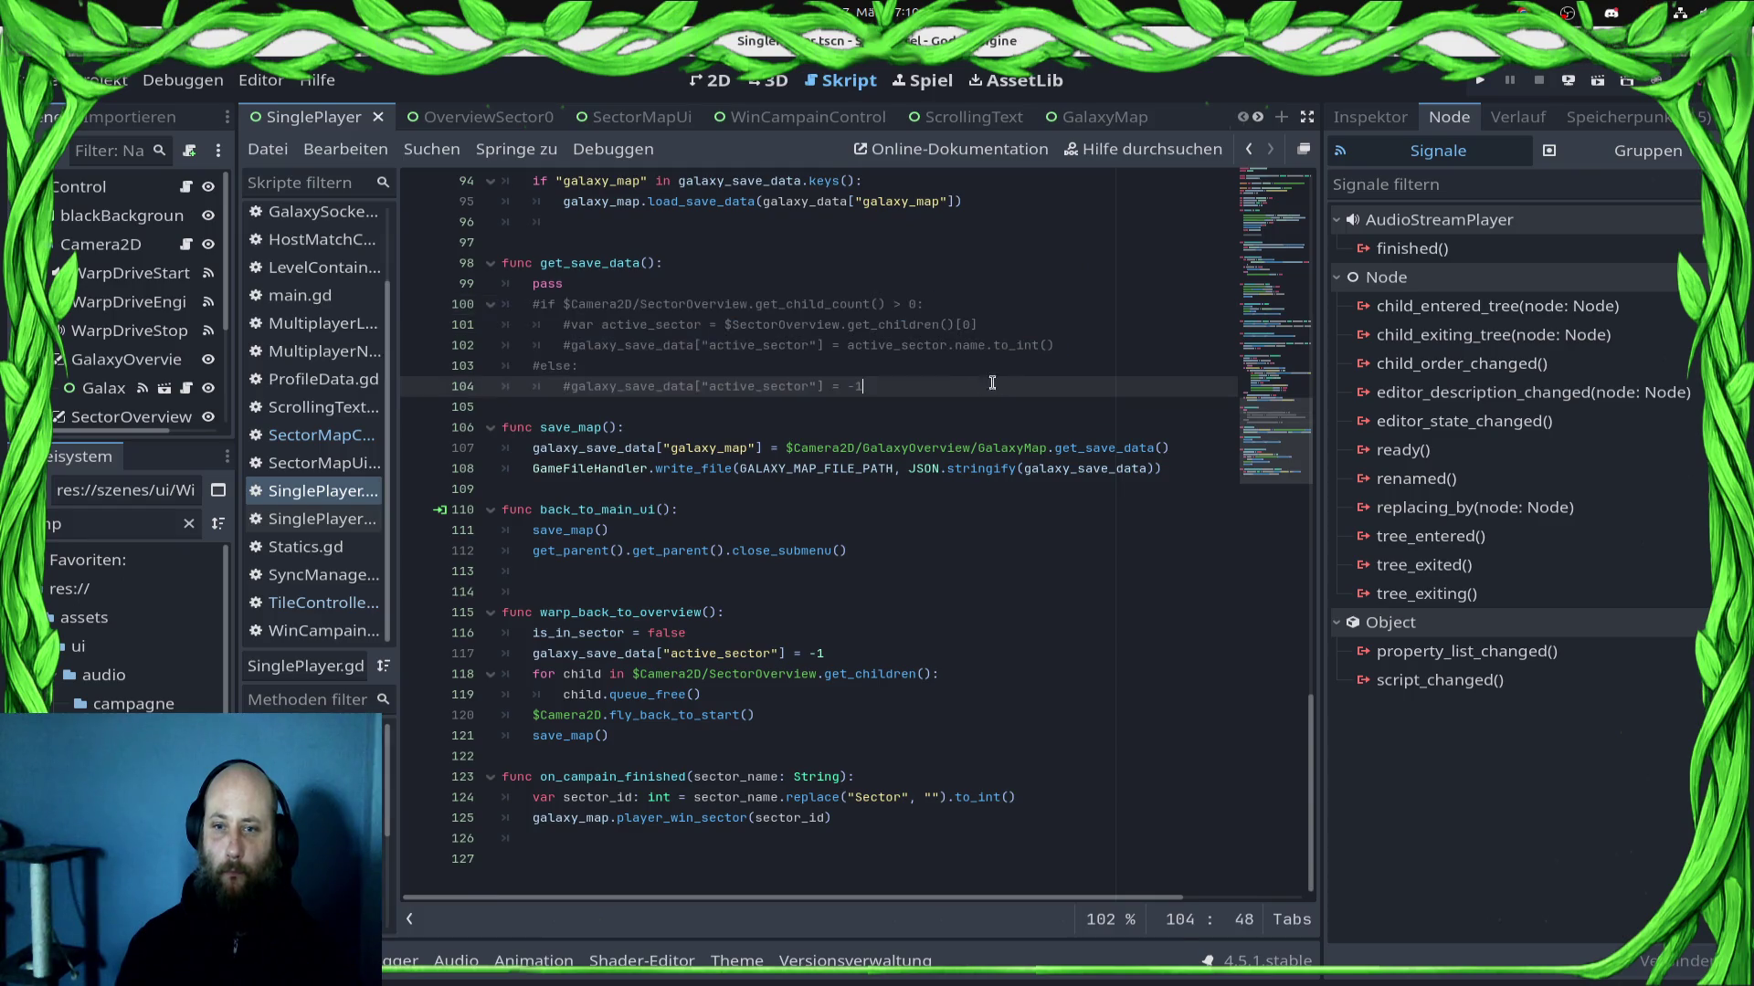
{"action": "left_click", "coordinate": [1020, 383]}
{"action": "scroll", "coordinate": [916, 403], "scroll_direction": "up", "scroll_amount": 1}
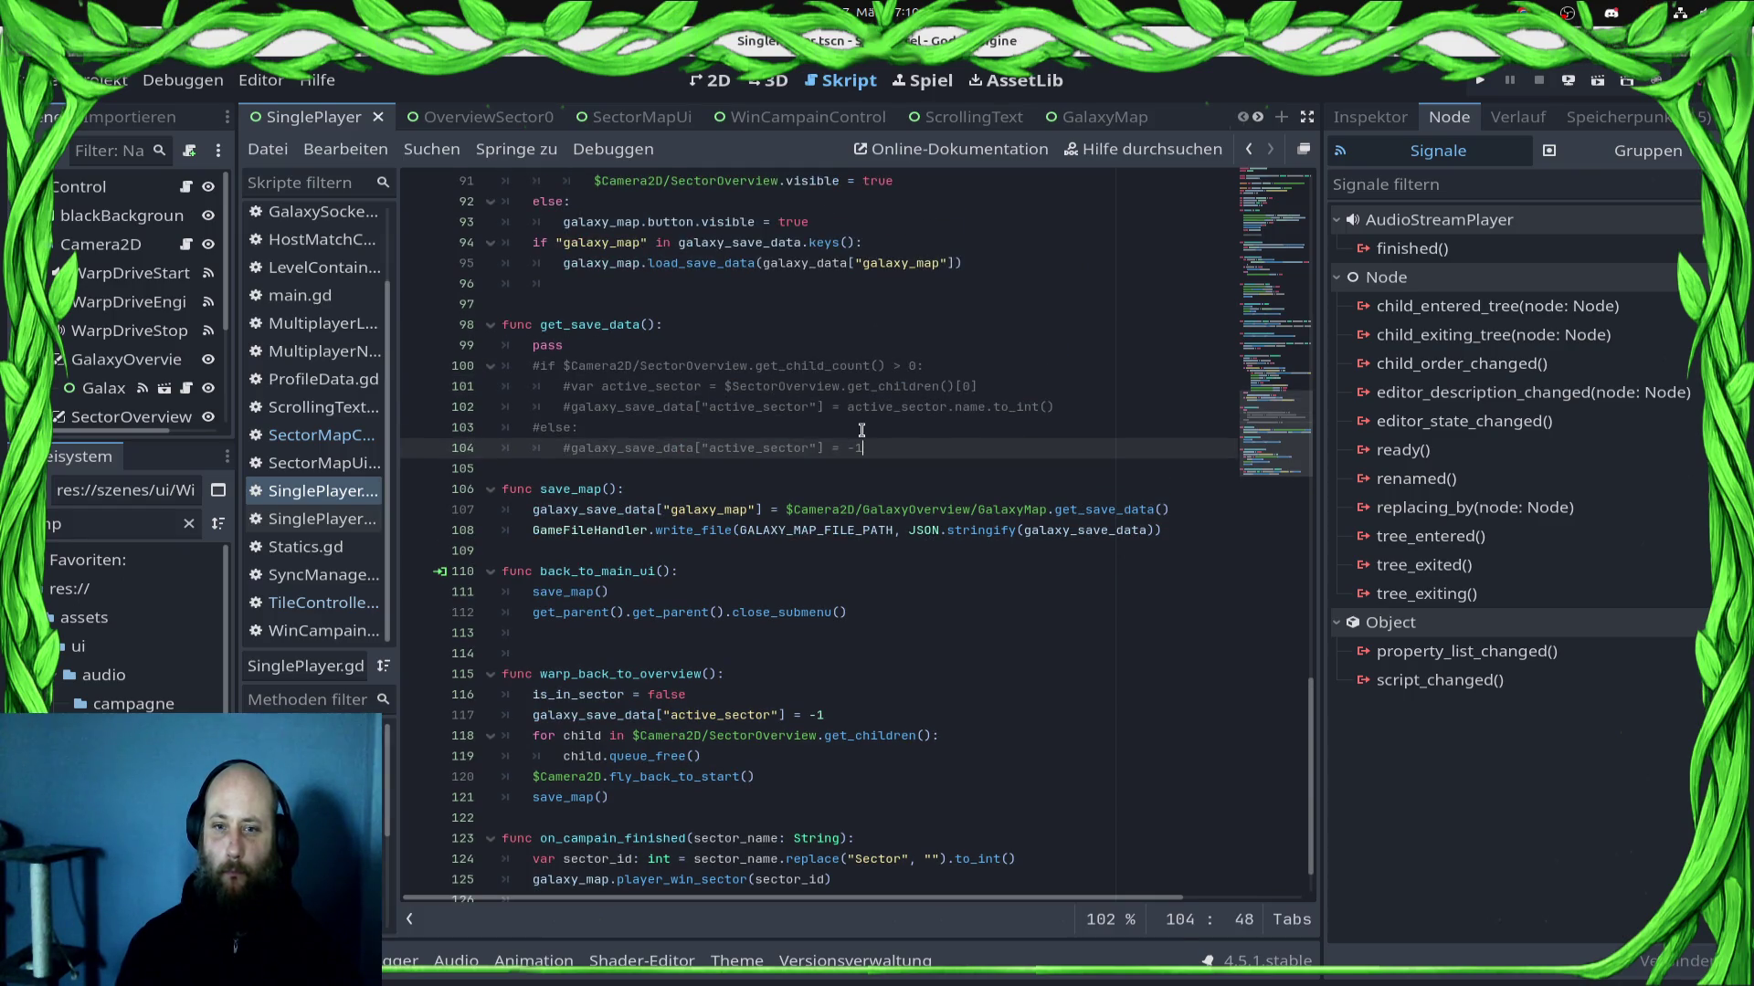
{"action": "scroll", "coordinate": [847, 423], "scroll_direction": "down", "scroll_amount": 1}
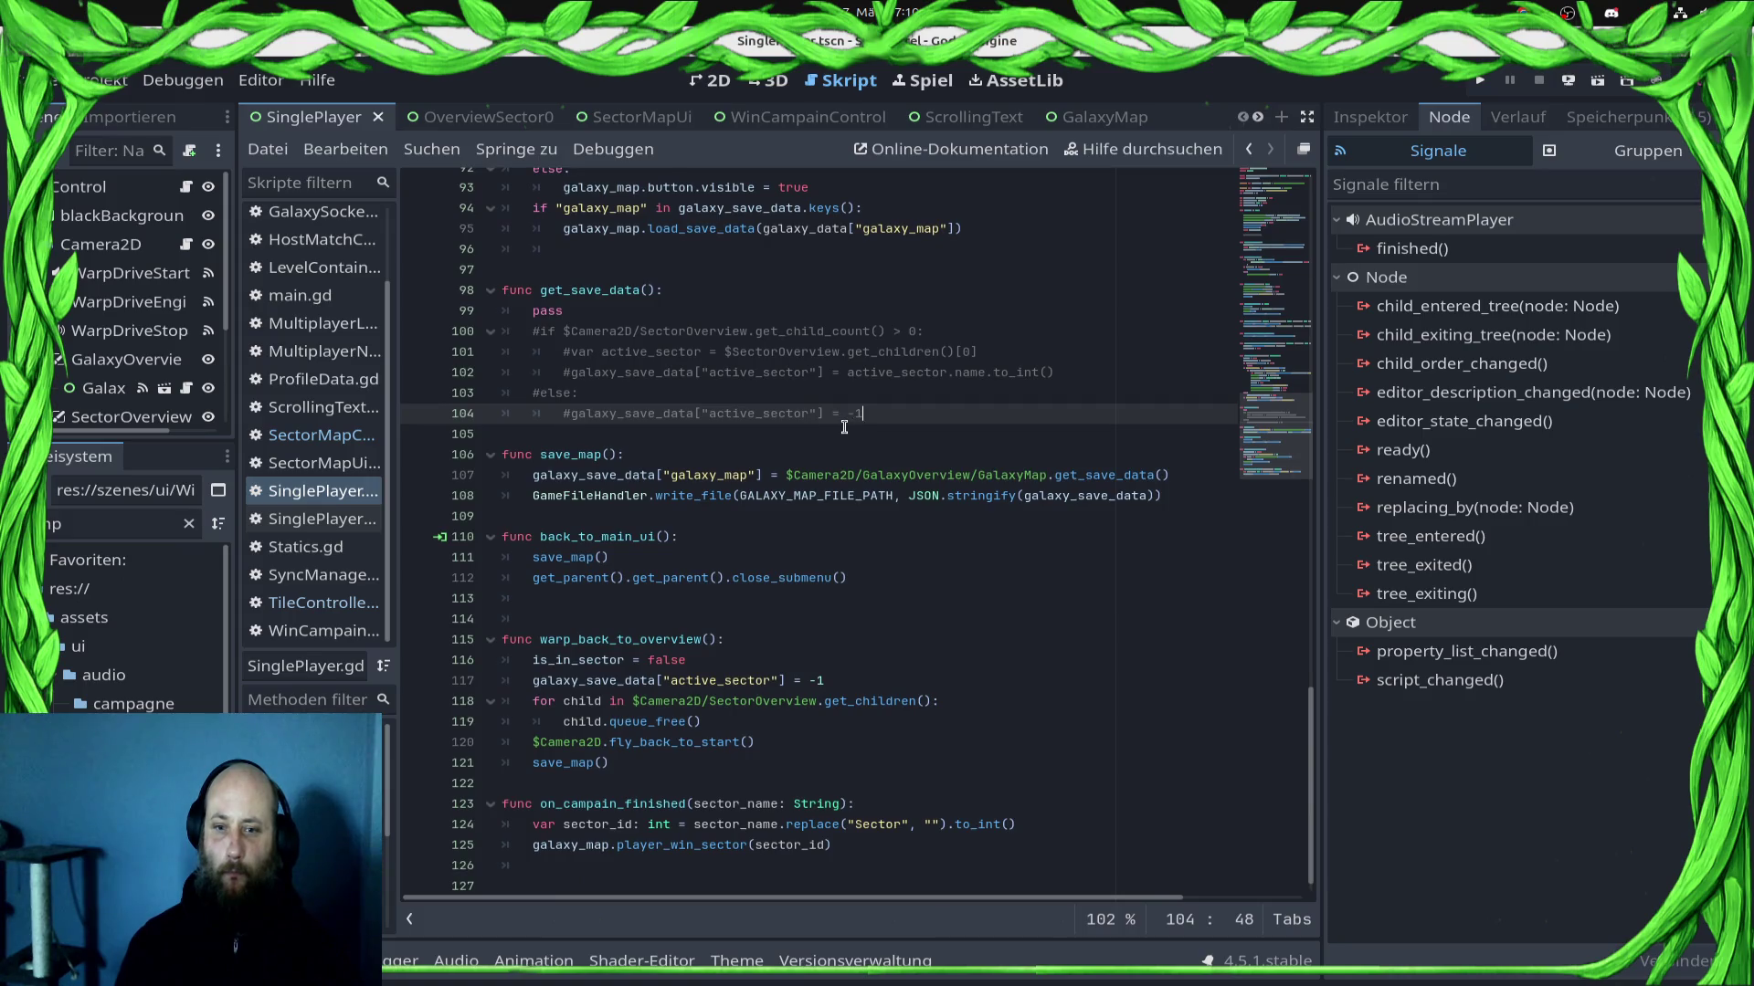
{"action": "scroll", "coordinate": [844, 426], "scroll_direction": "up", "scroll_amount": 13}
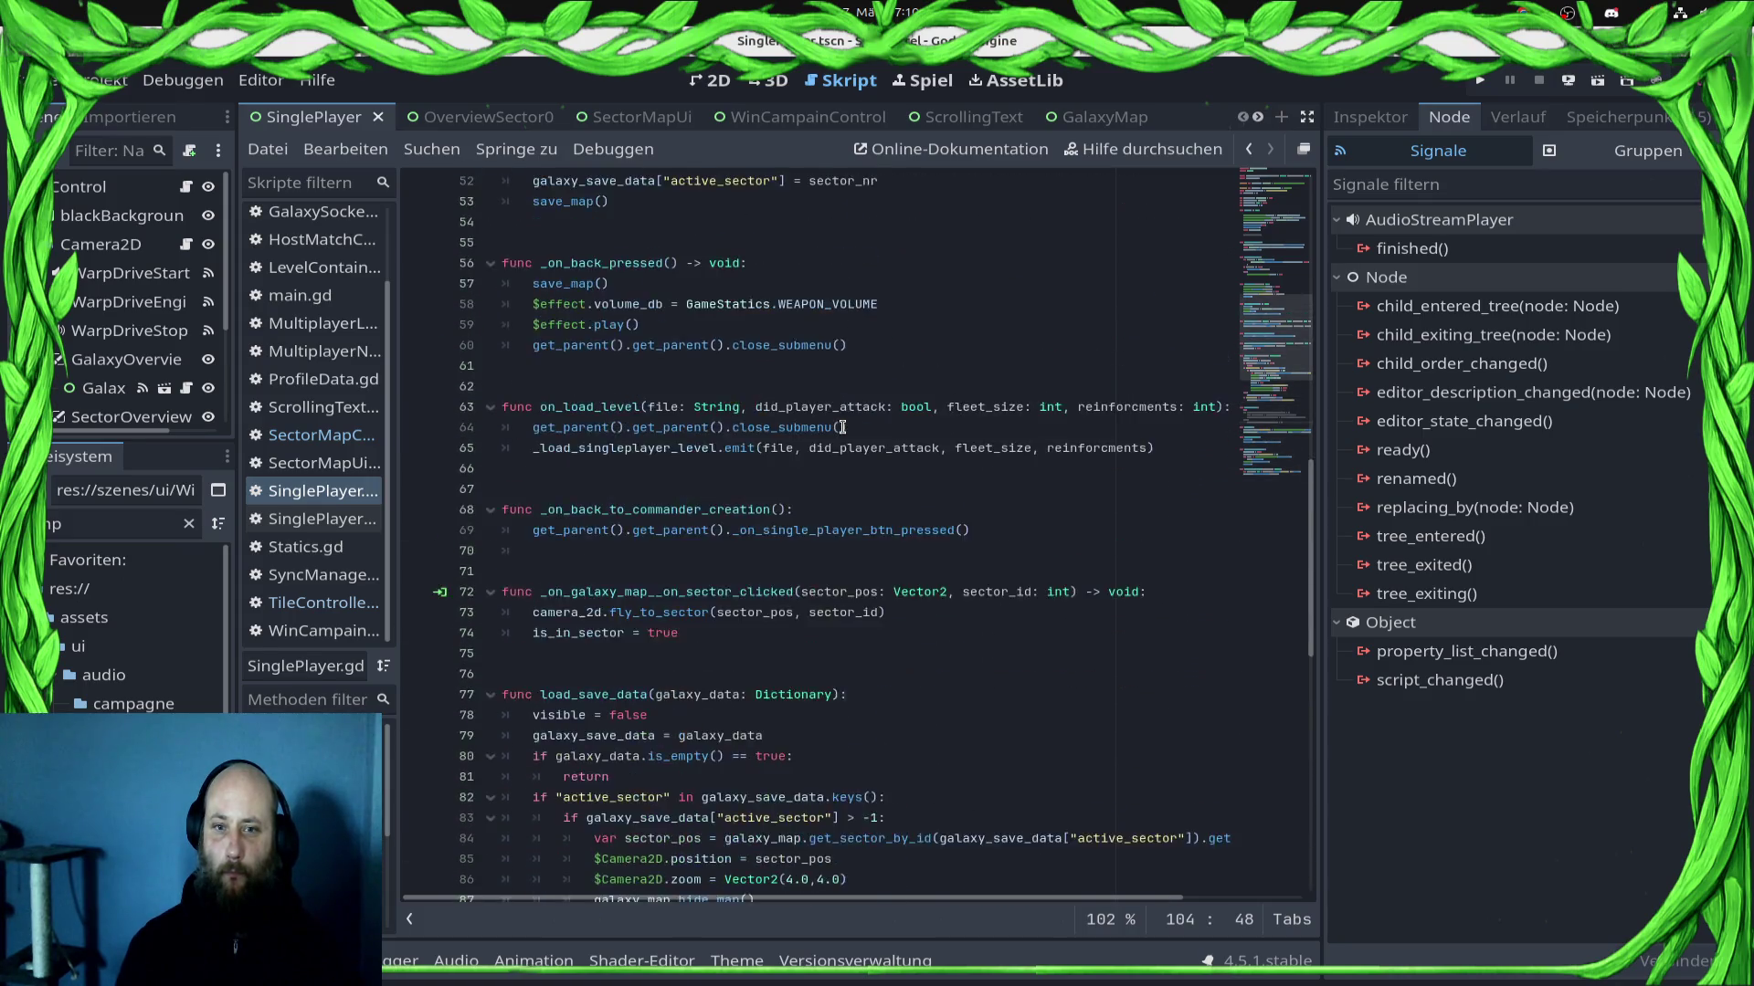
{"action": "scroll", "coordinate": [843, 427], "scroll_direction": "up", "scroll_amount": 9}
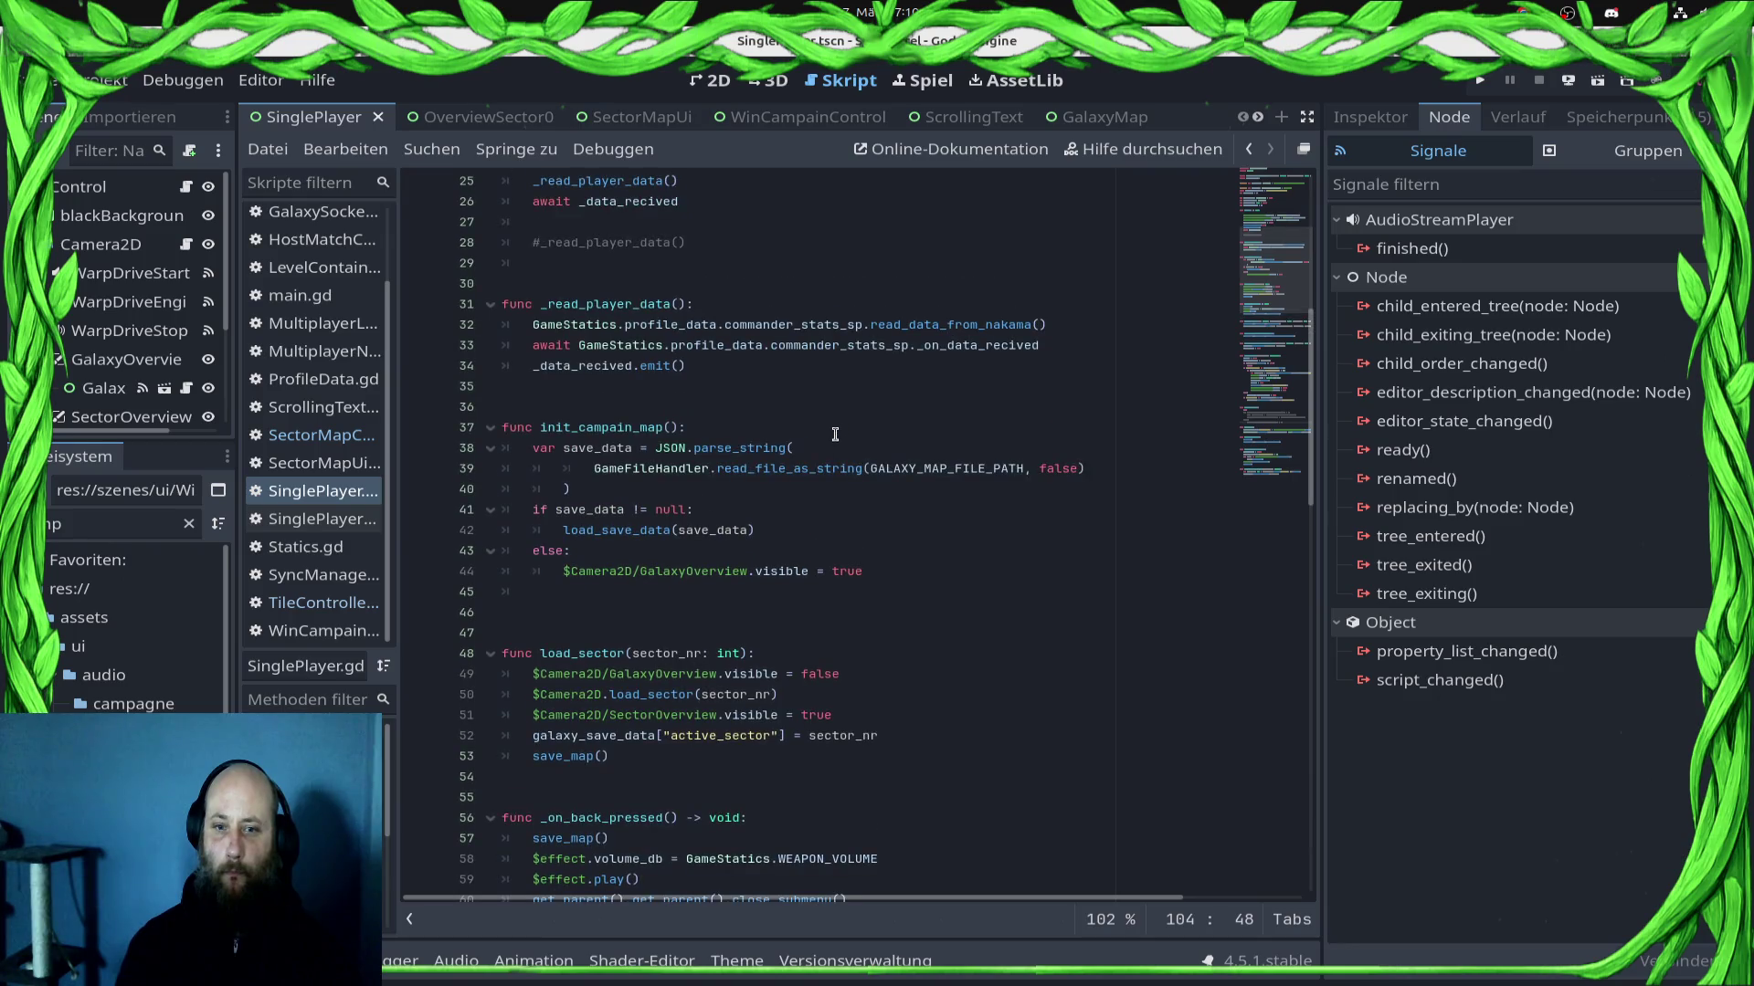
{"action": "scroll", "coordinate": [835, 439], "scroll_direction": "up", "scroll_amount": 5}
{"action": "scroll", "coordinate": [835, 439], "scroll_direction": "down", "scroll_amount": 6}
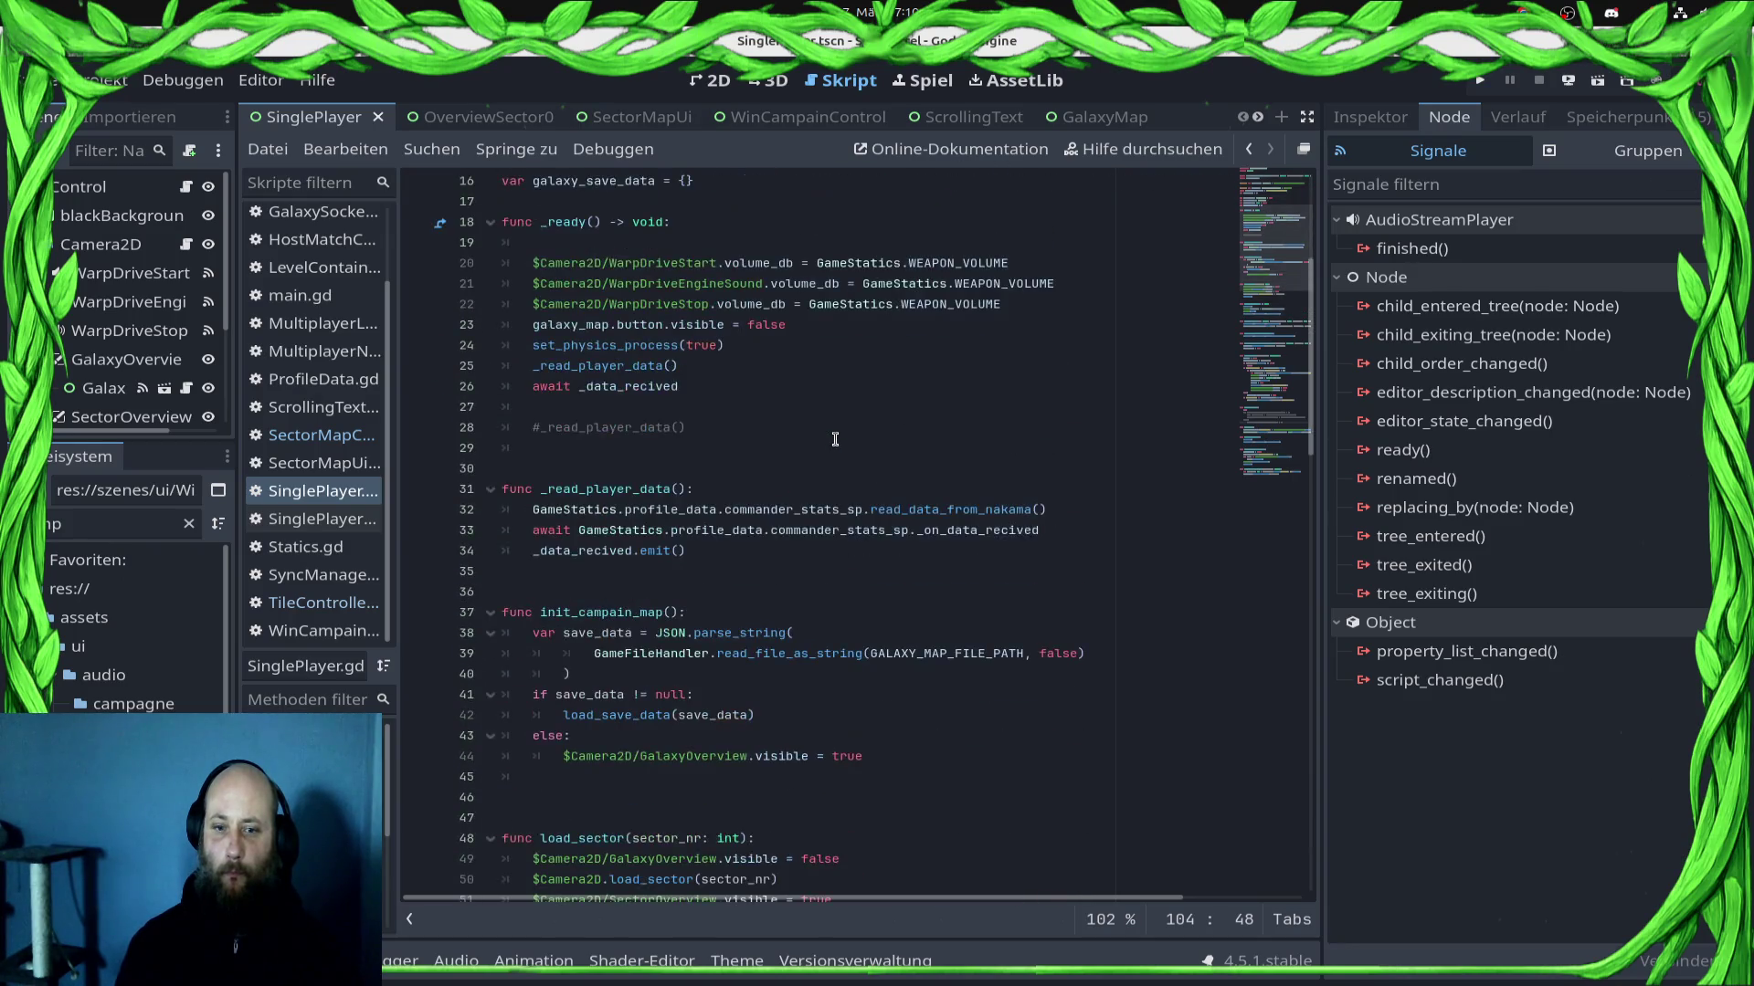
{"action": "scroll", "coordinate": [834, 440], "scroll_direction": "down", "scroll_amount": 11}
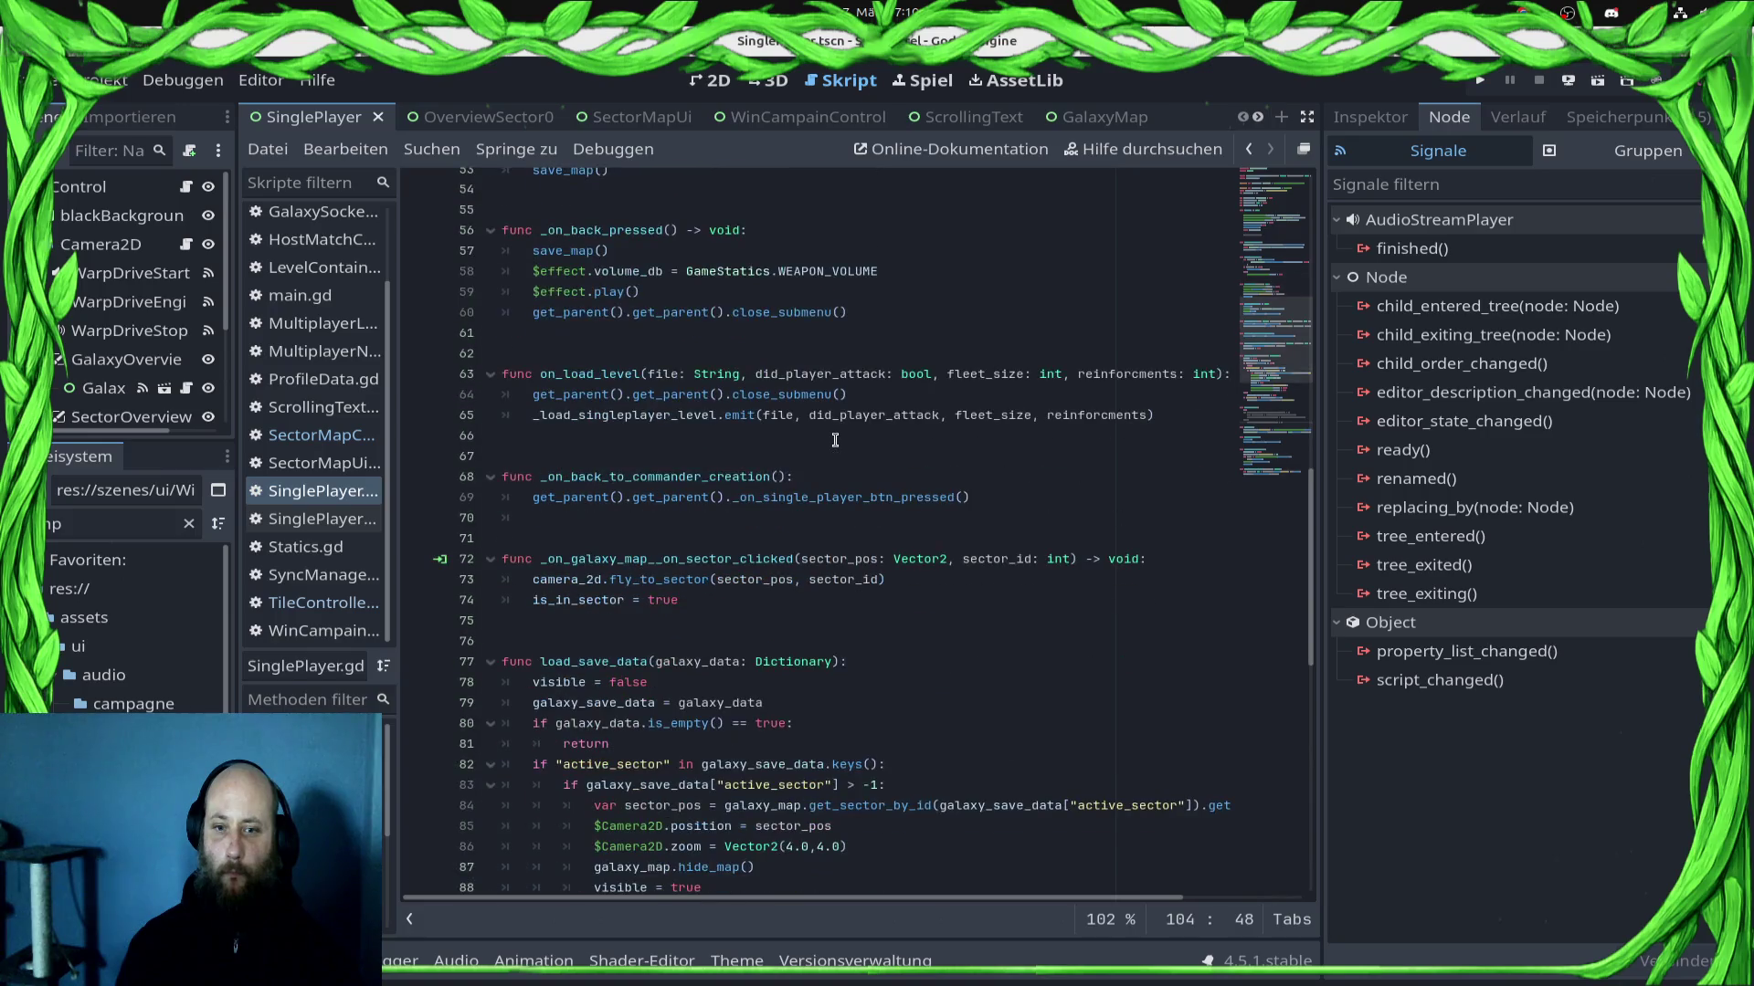
{"action": "scroll", "coordinate": [834, 439], "scroll_direction": "down", "scroll_amount": 4}
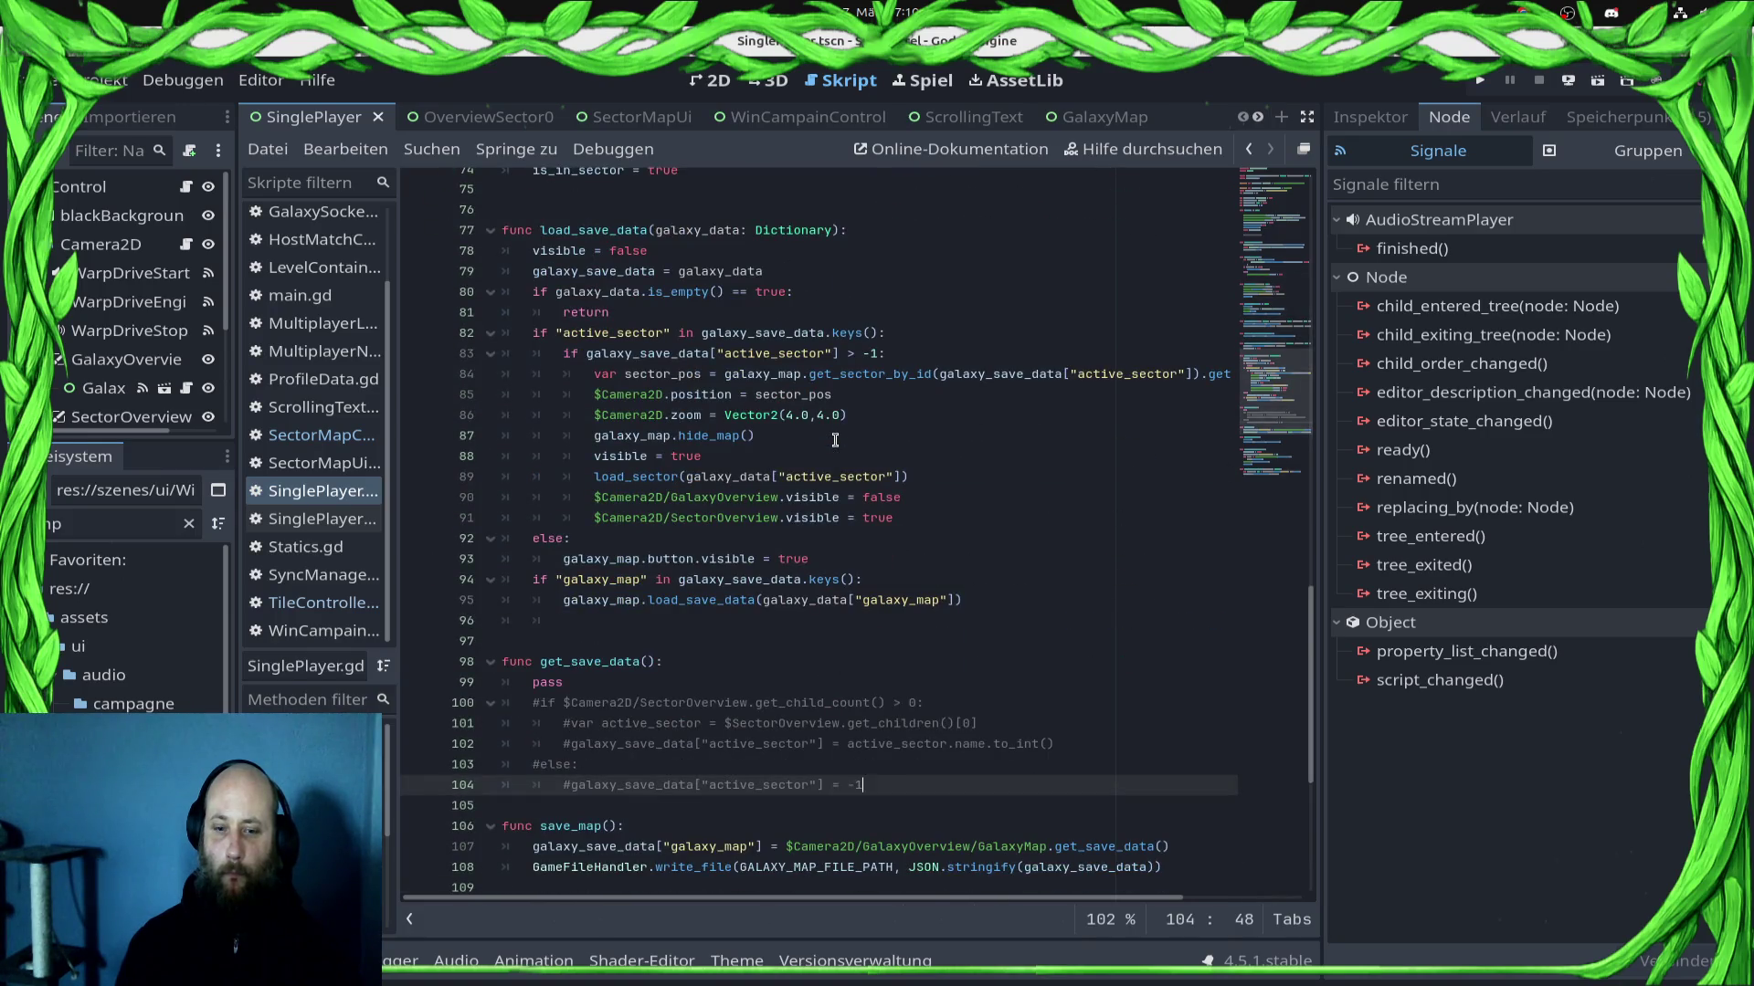
{"action": "scroll", "coordinate": [835, 439], "scroll_direction": "down", "scroll_amount": 7}
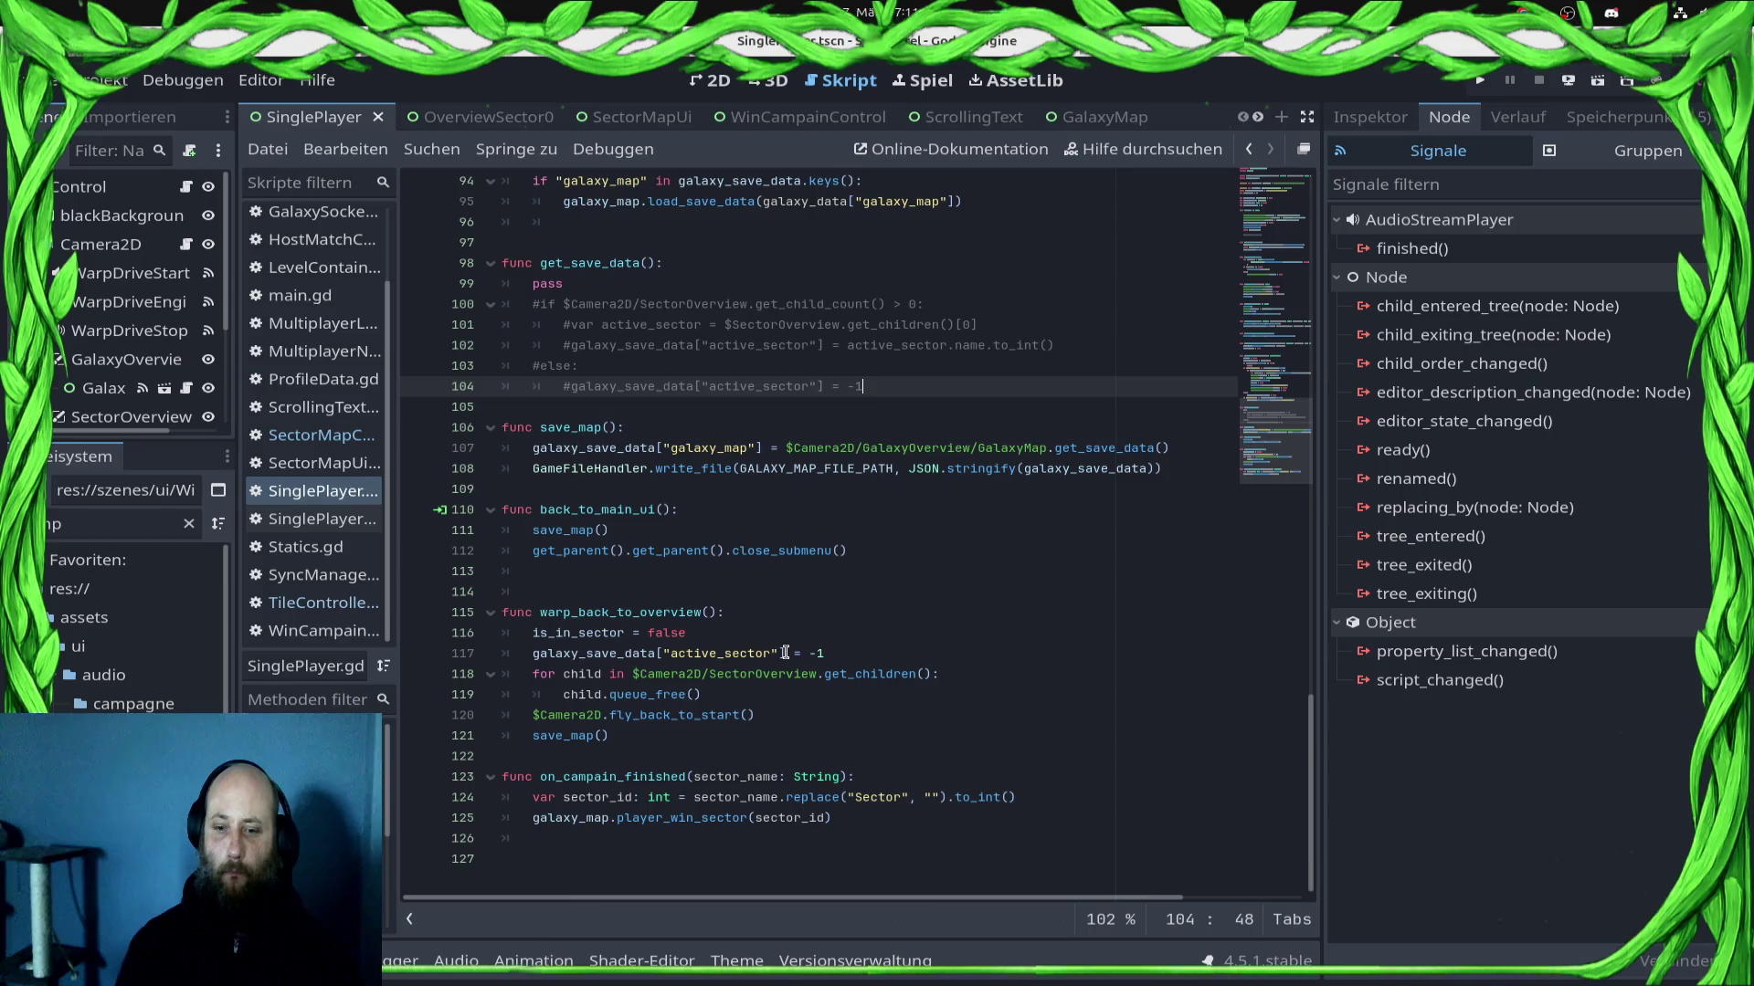
Step: Add a save_map() call on a new line after player_win_sector(sector_id) in on_campain_finished
{"action": "left_click", "coordinate": [975, 821]}
{"action": "key", "text": "Return"}
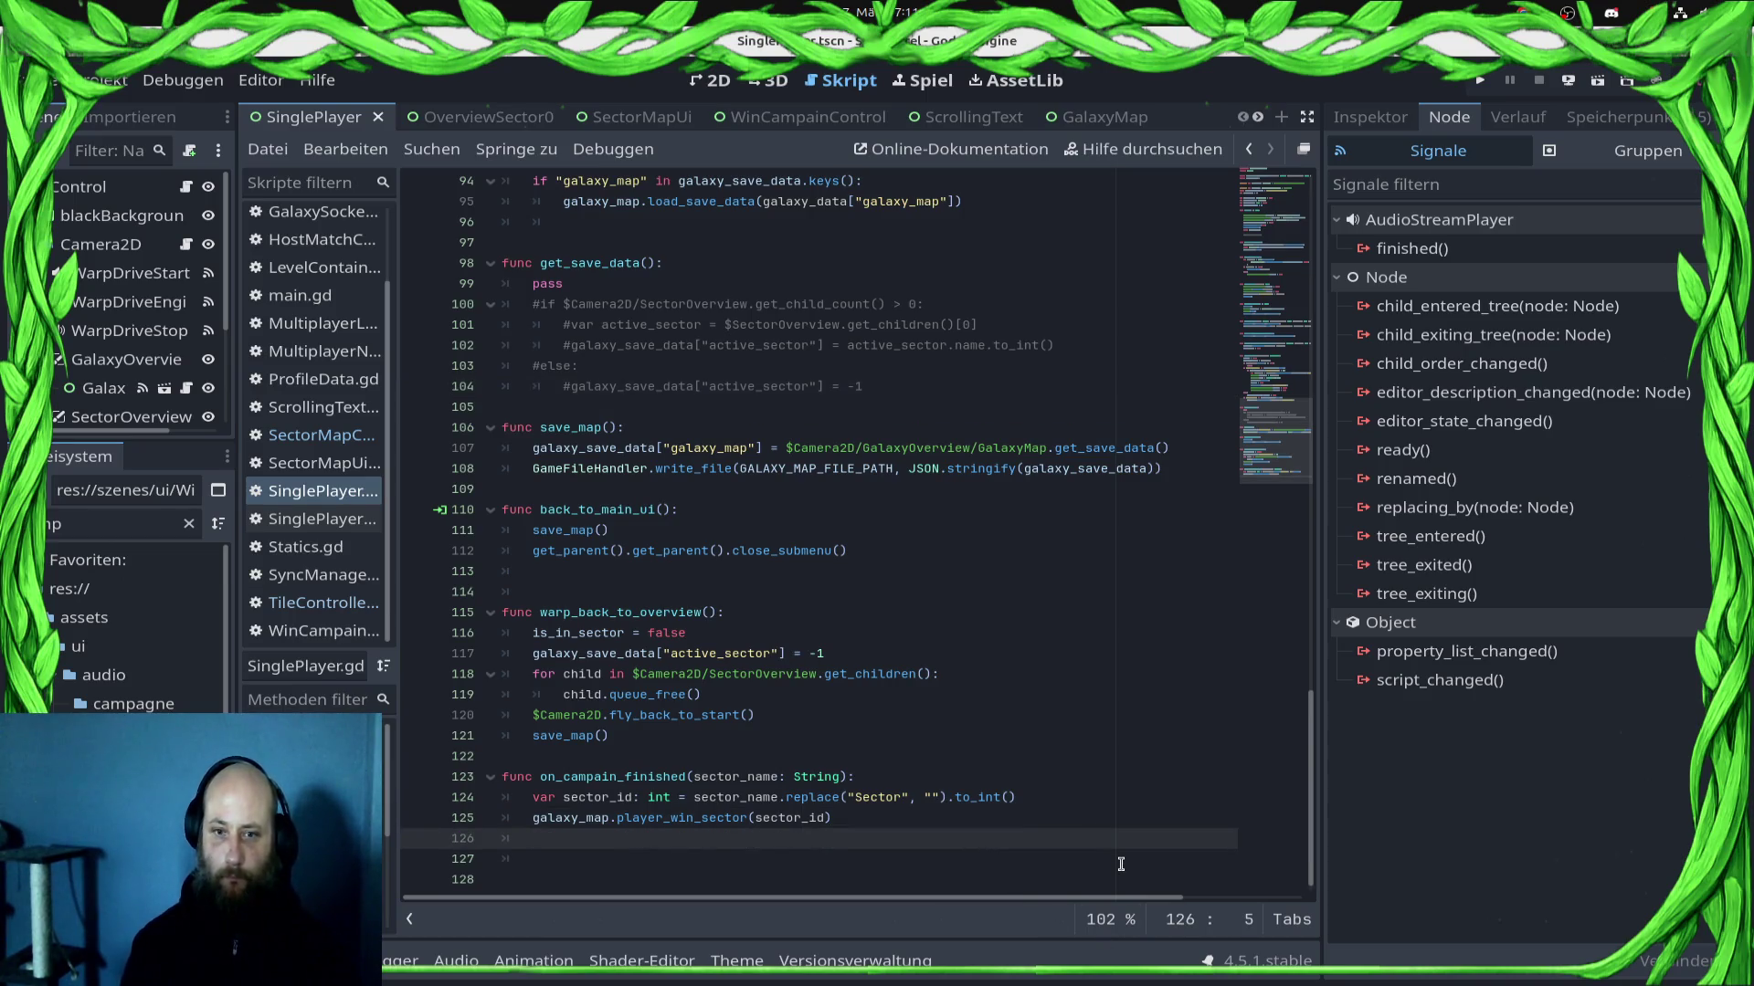
{"action": "key", "text": "Up"}
{"action": "key", "text": "Up"}
{"action": "key", "text": "Up"}
{"action": "key", "text": "Up"}
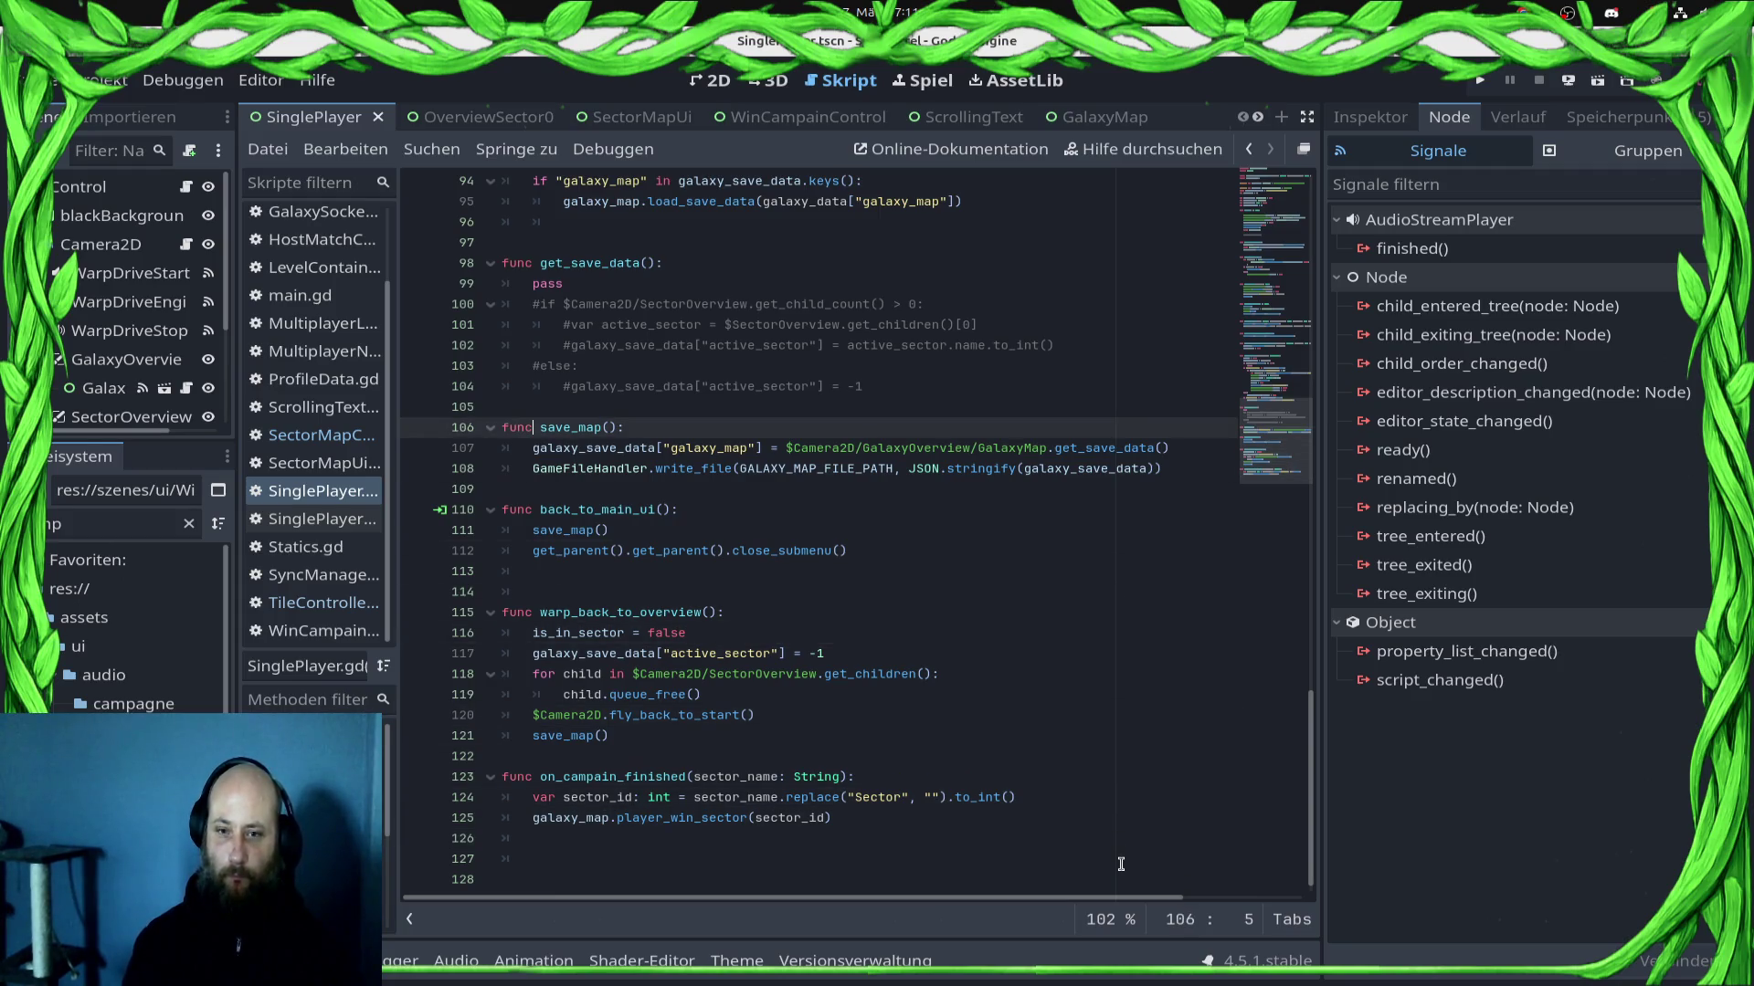
{"action": "key", "text": "Down"}
{"action": "key", "text": "Down"}
{"action": "key", "text": "Down"}
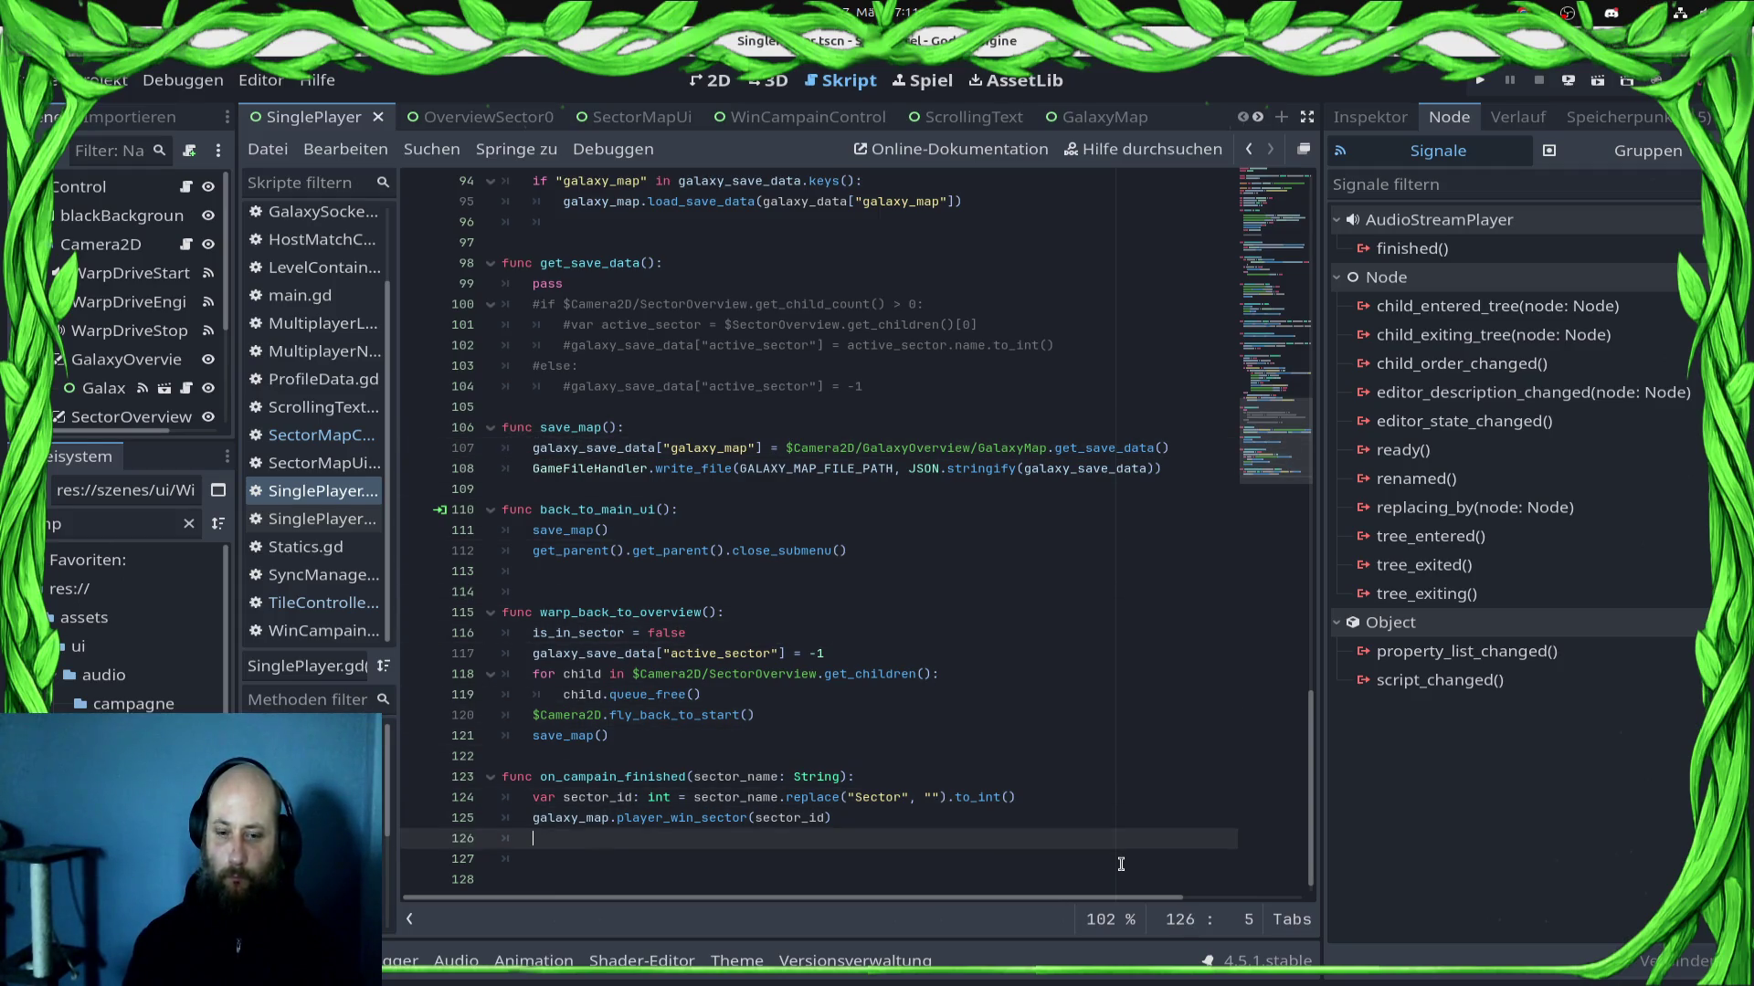
{"action": "type", "text": "save"}
{"action": "key", "text": "Return"}
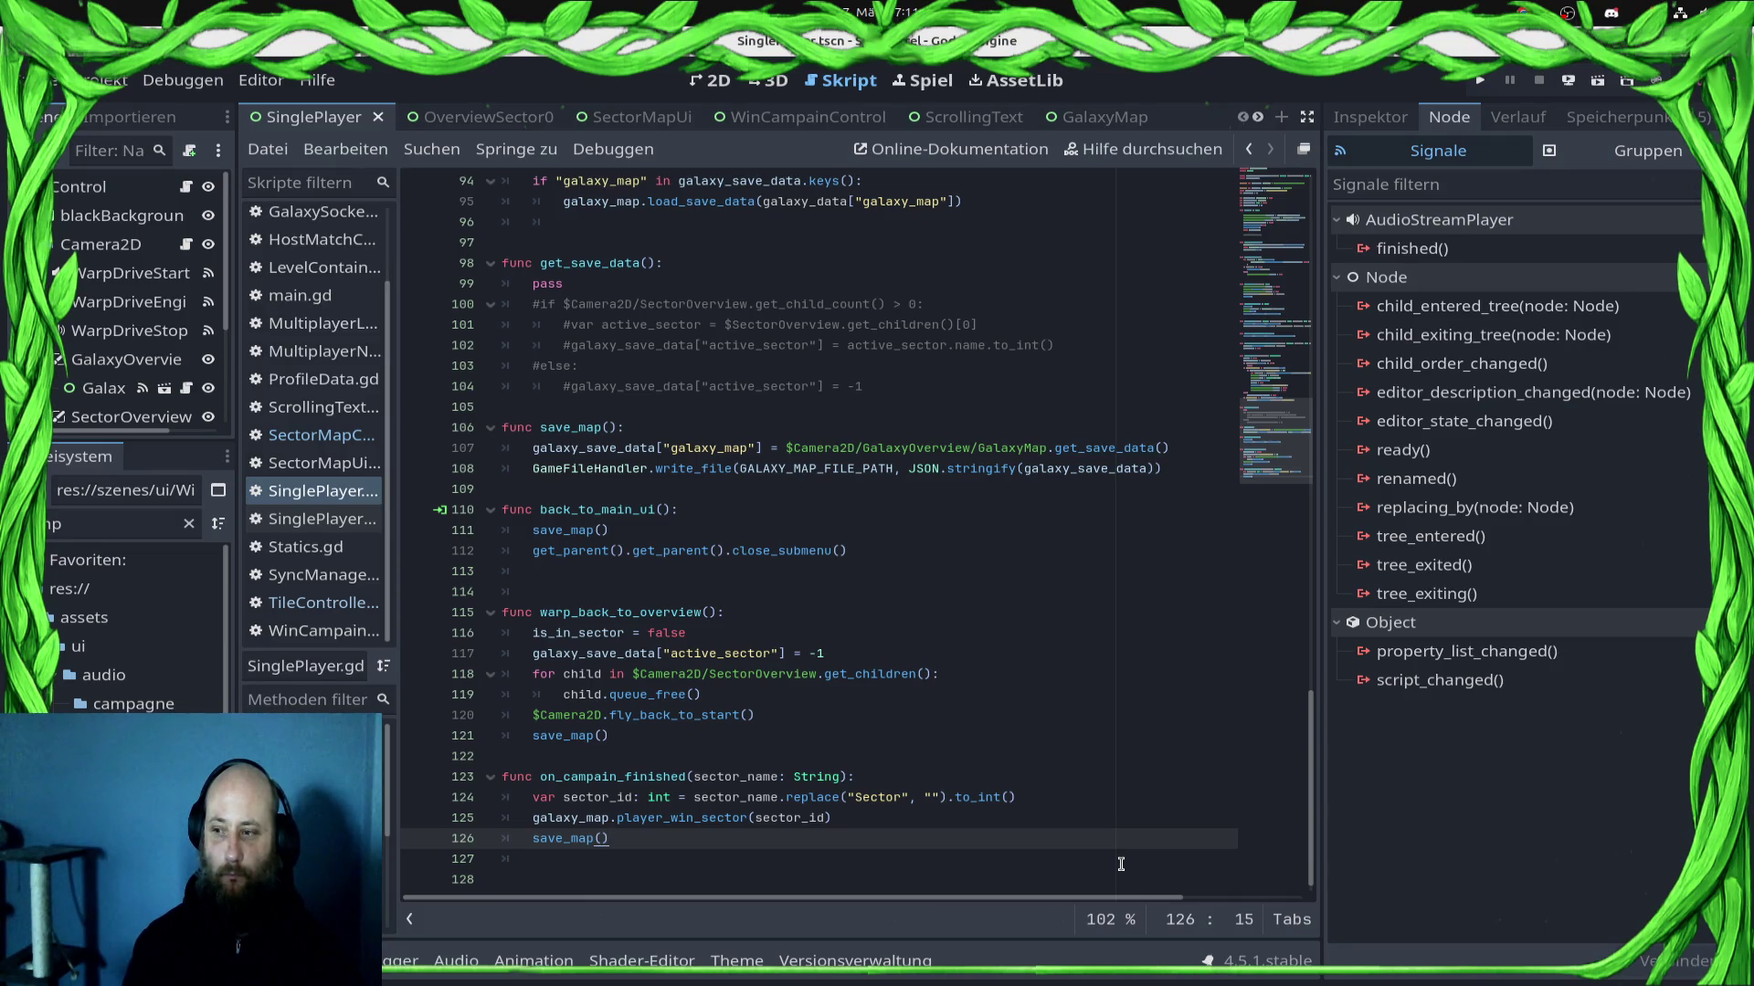
{"action": "key", "text": "Return"}
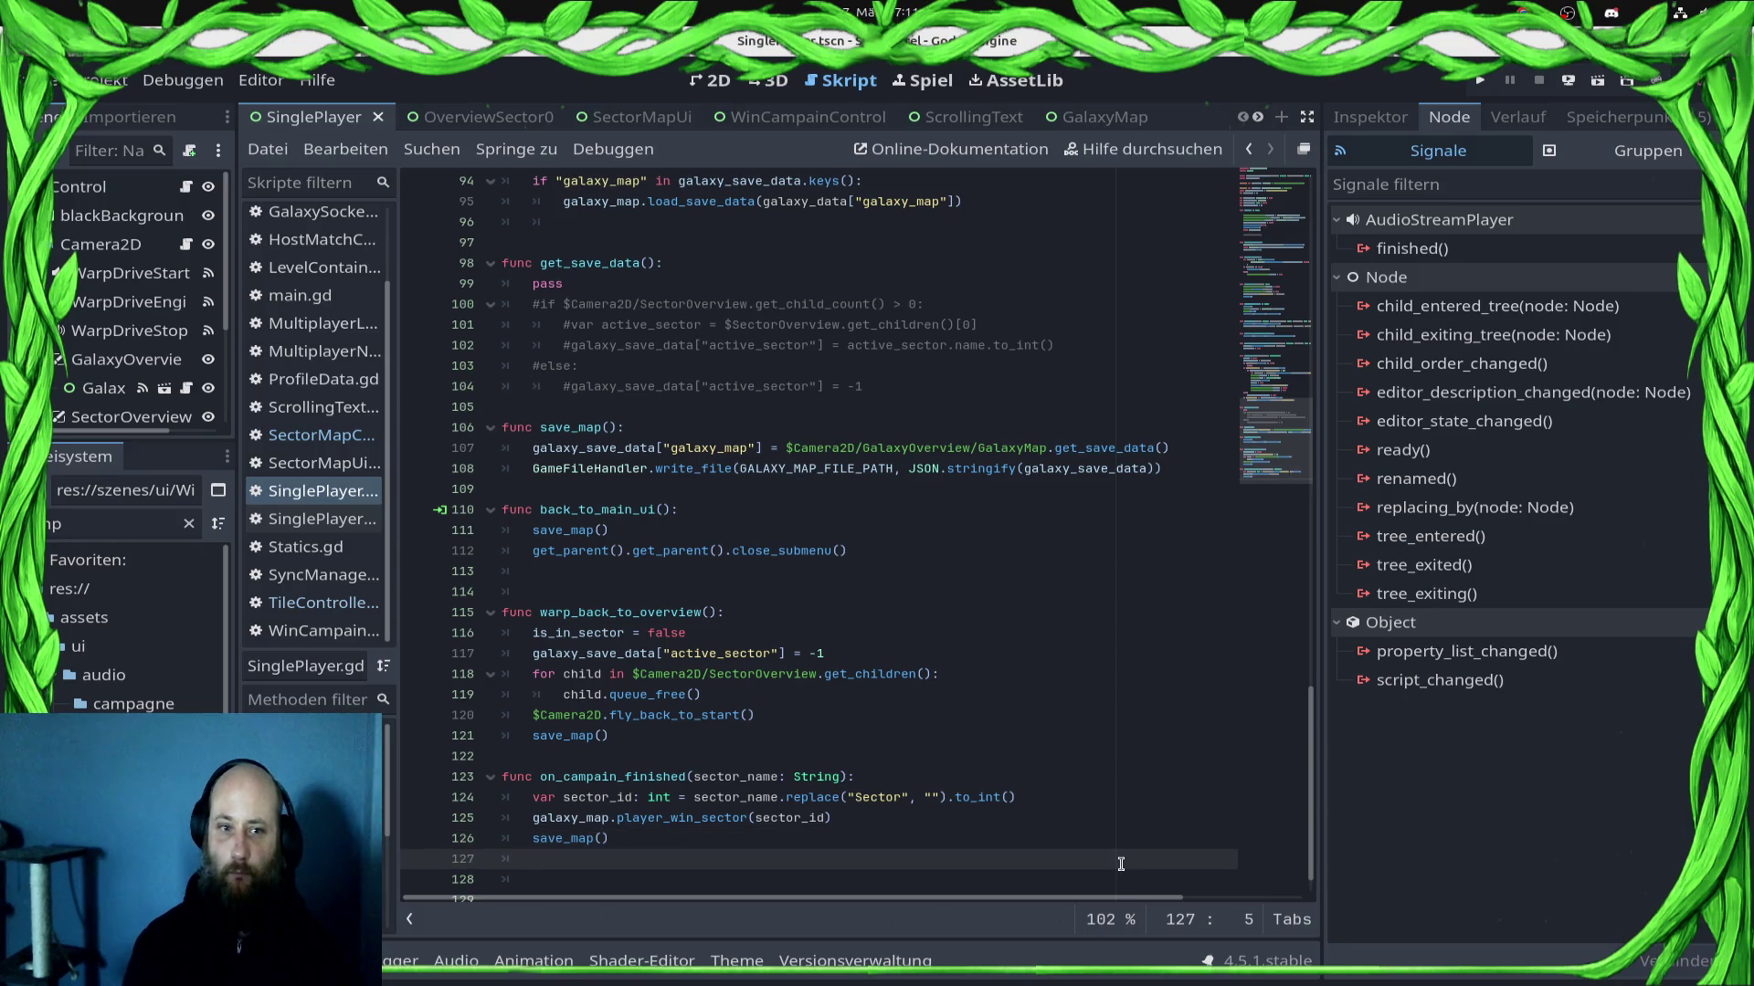
Step: Inspect the GalaxyMap scene in both its script view and its 2D view
{"action": "left_click", "coordinate": [1098, 119]}
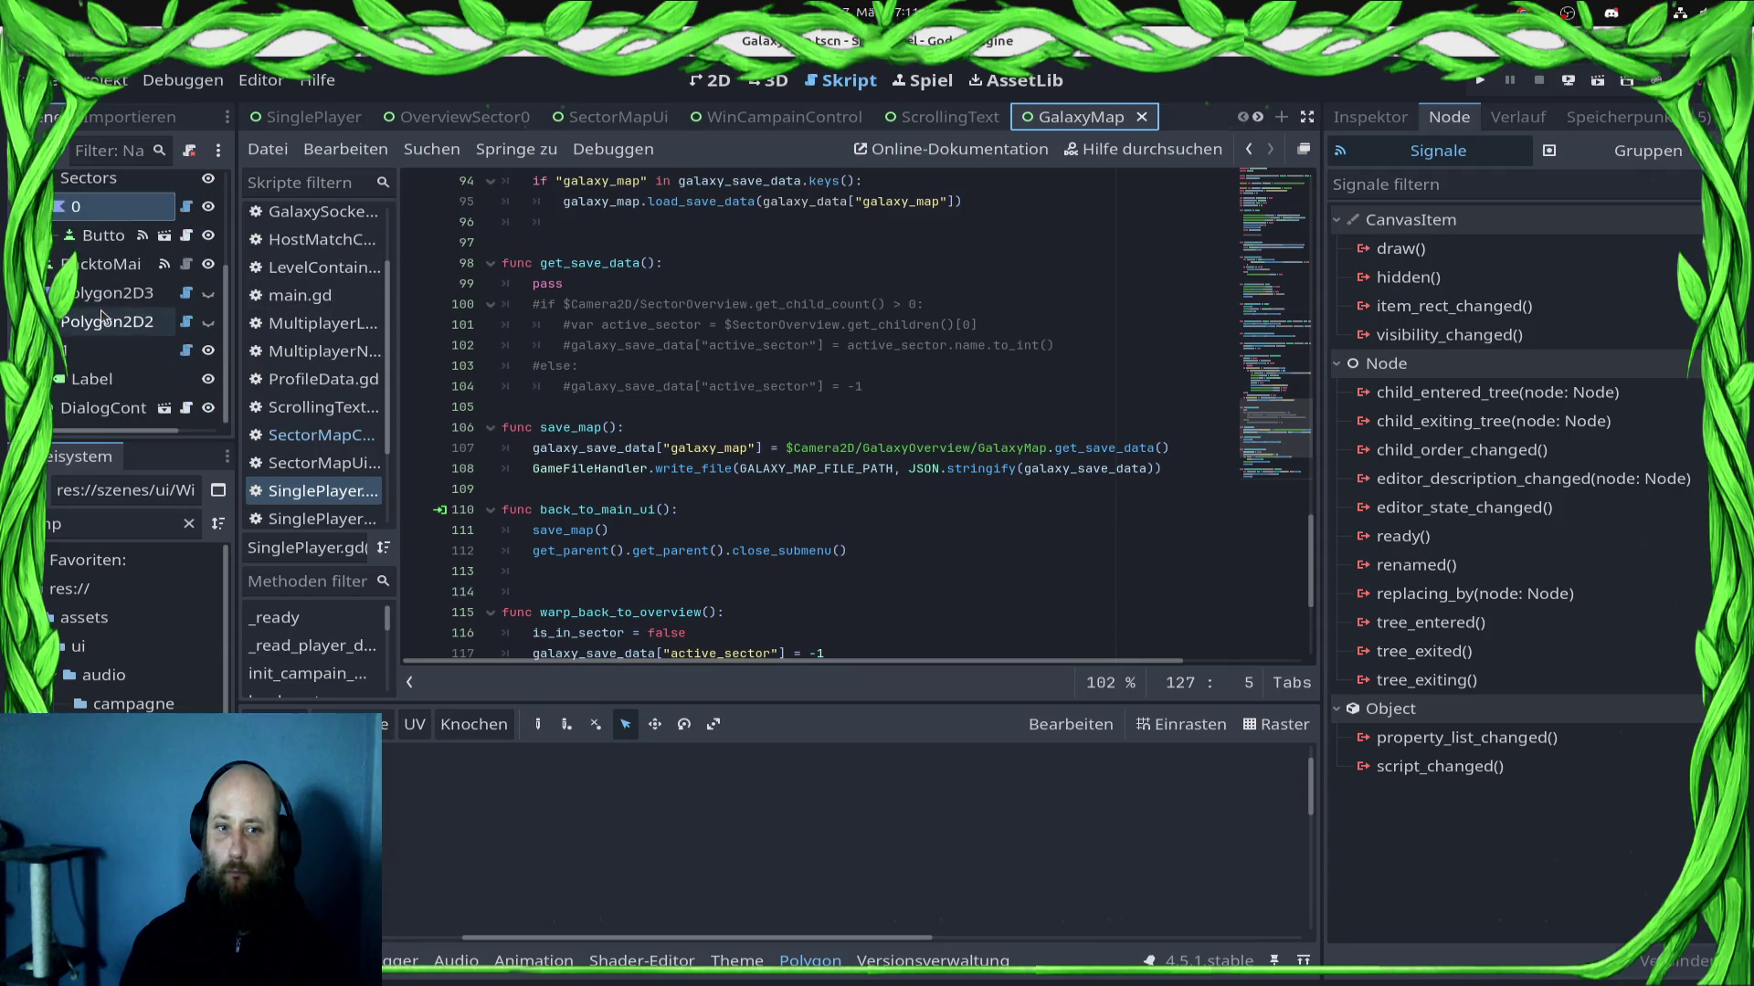
{"action": "scroll", "coordinate": [617, 597], "scroll_direction": "down", "scroll_amount": 4}
{"action": "scroll", "coordinate": [618, 597], "scroll_direction": "up", "scroll_amount": 3}
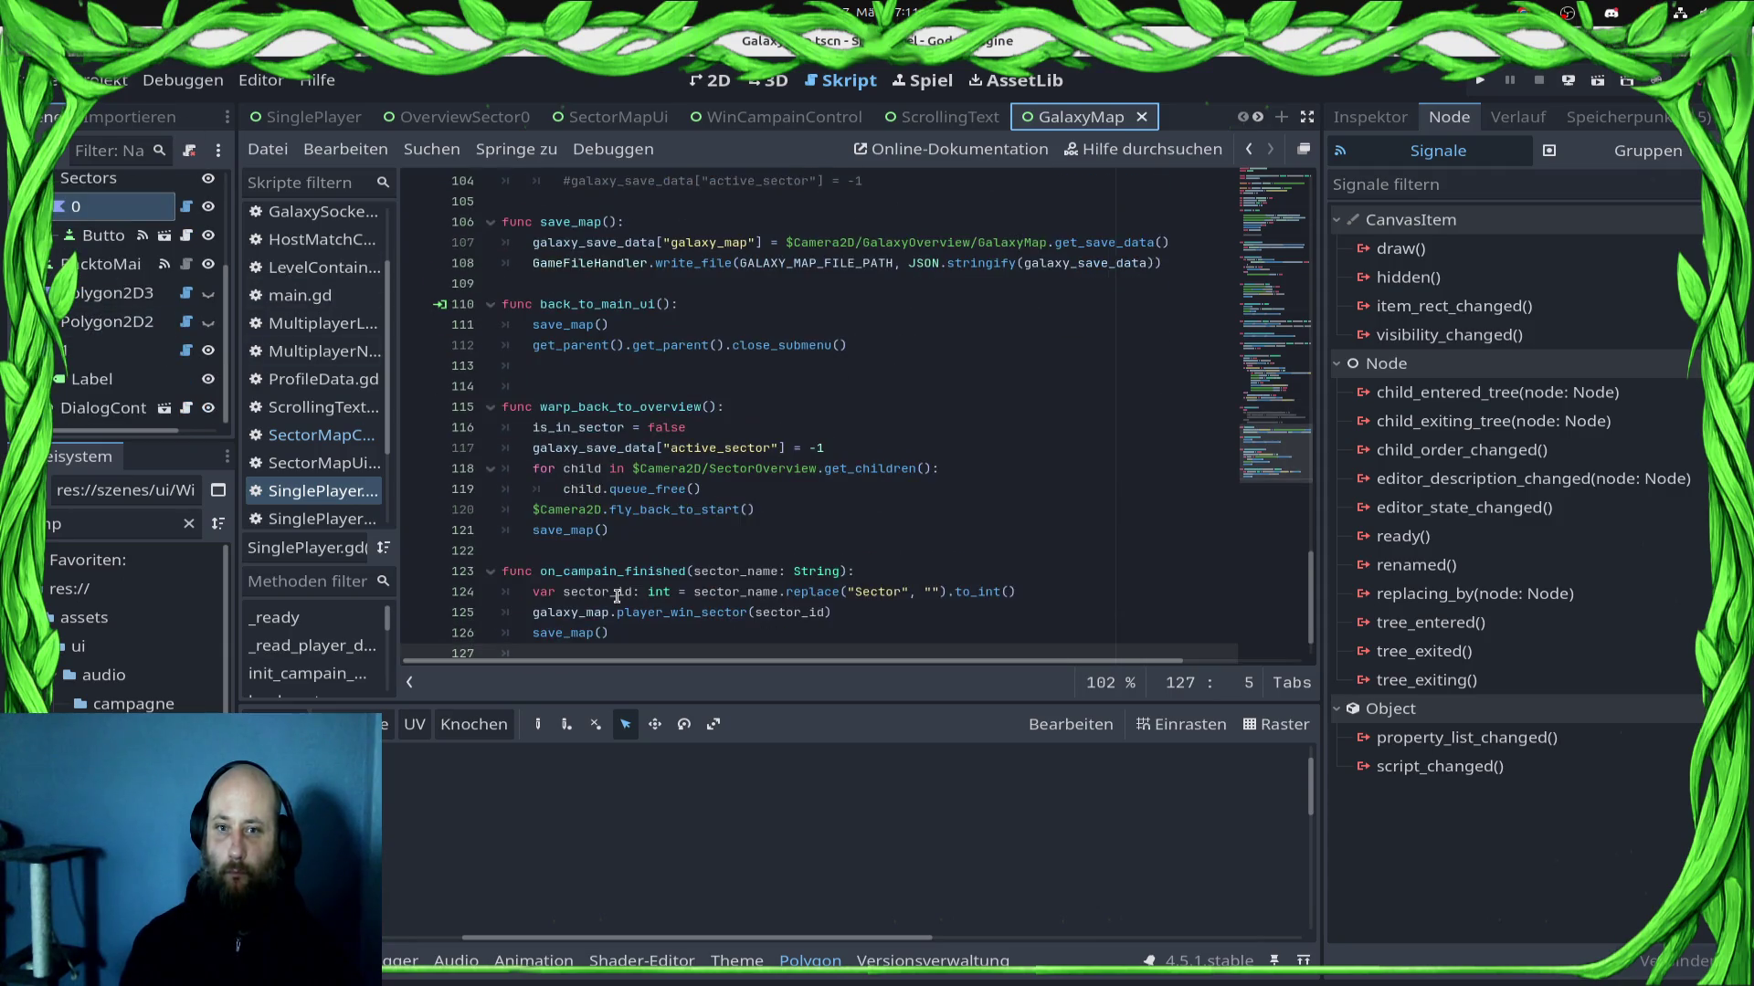
{"action": "left_click", "coordinate": [921, 498]}
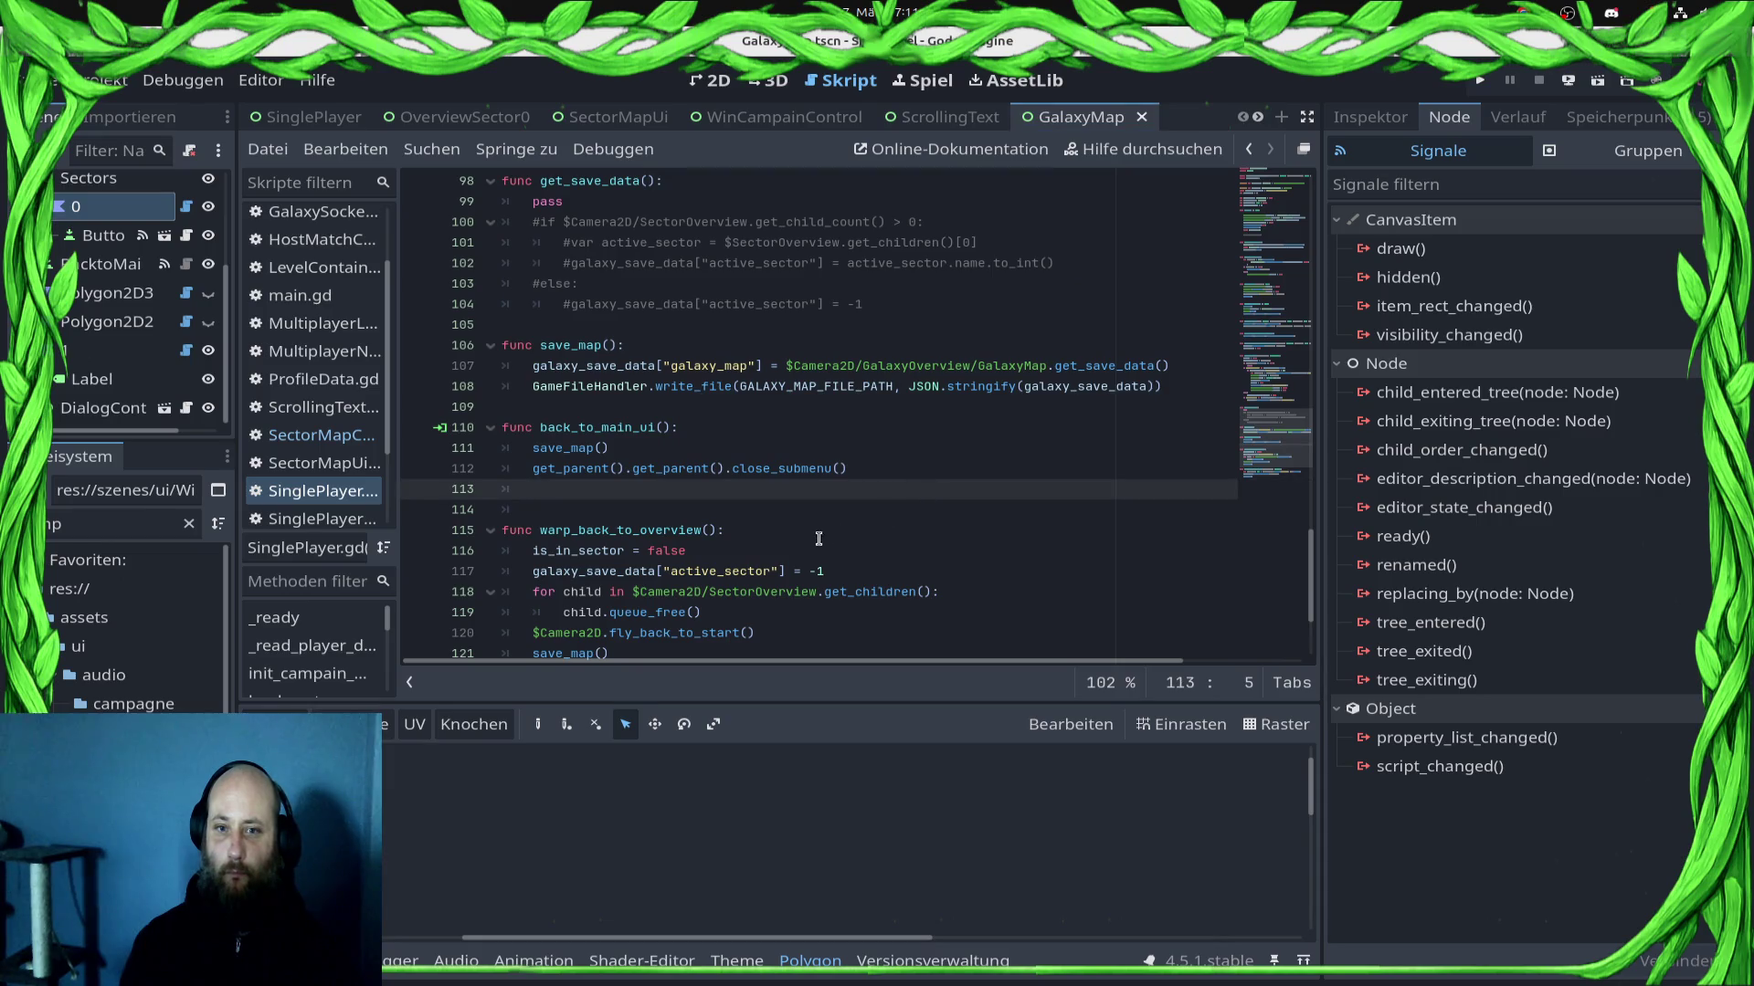
{"action": "left_click", "coordinate": [711, 81]}
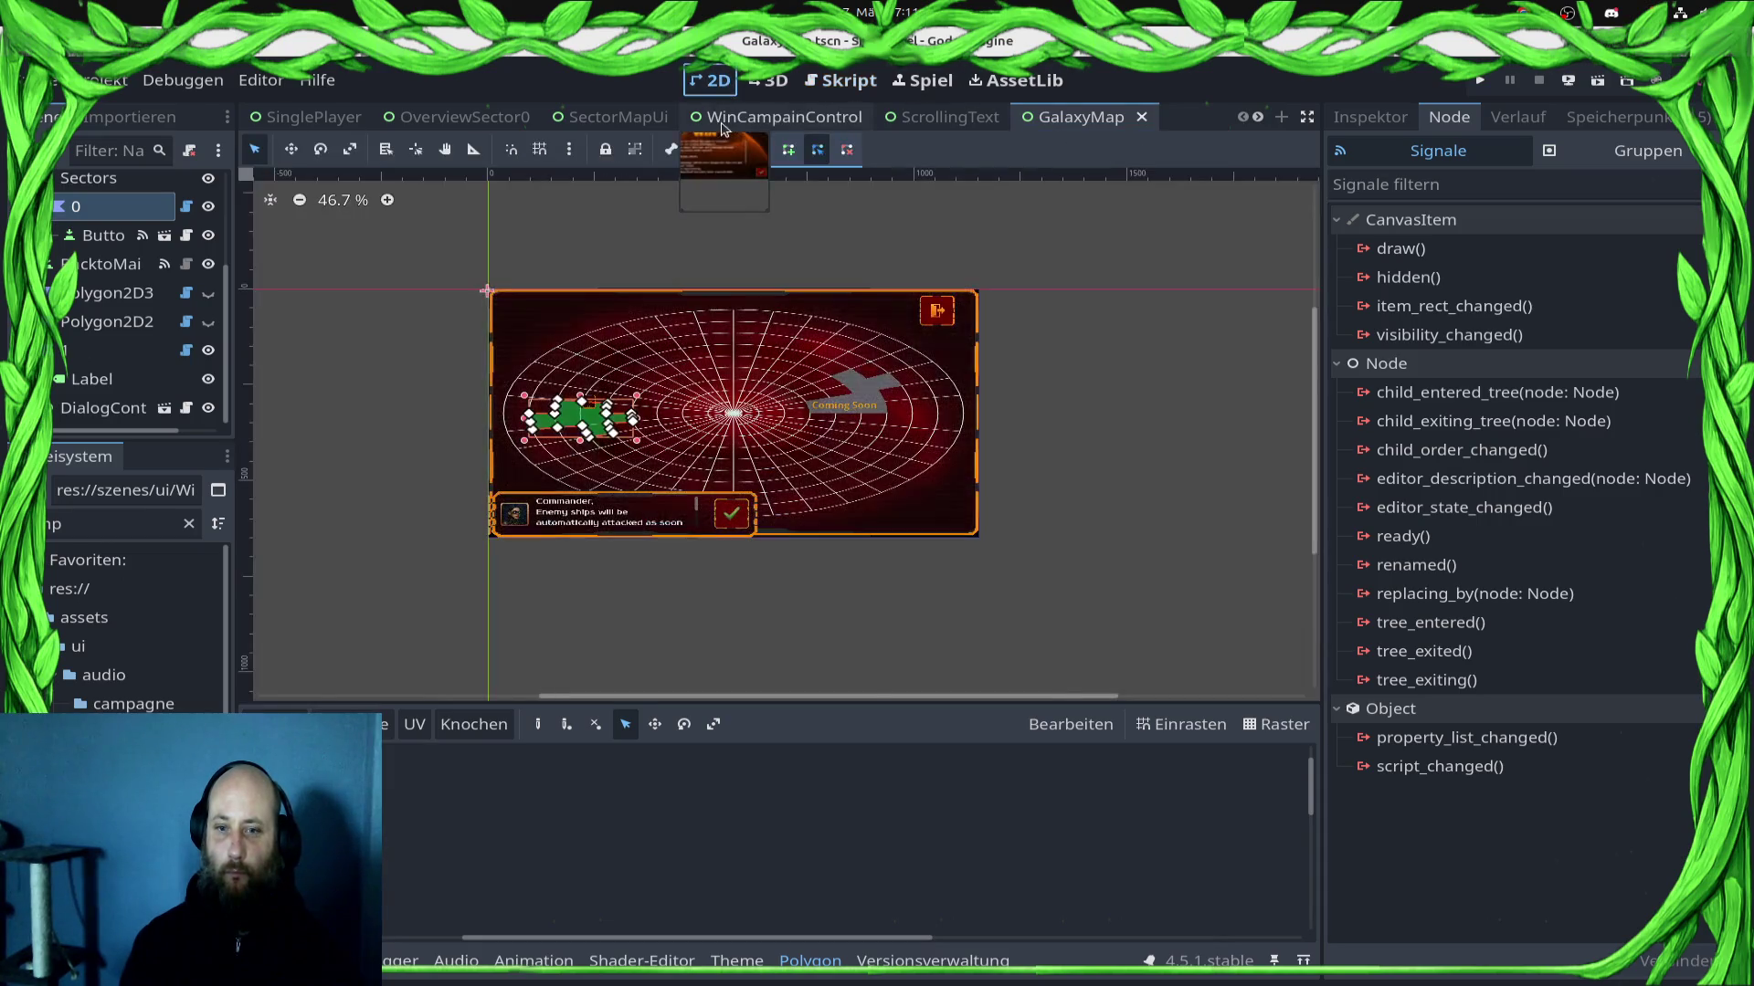
{"action": "left_click", "coordinate": [847, 88]}
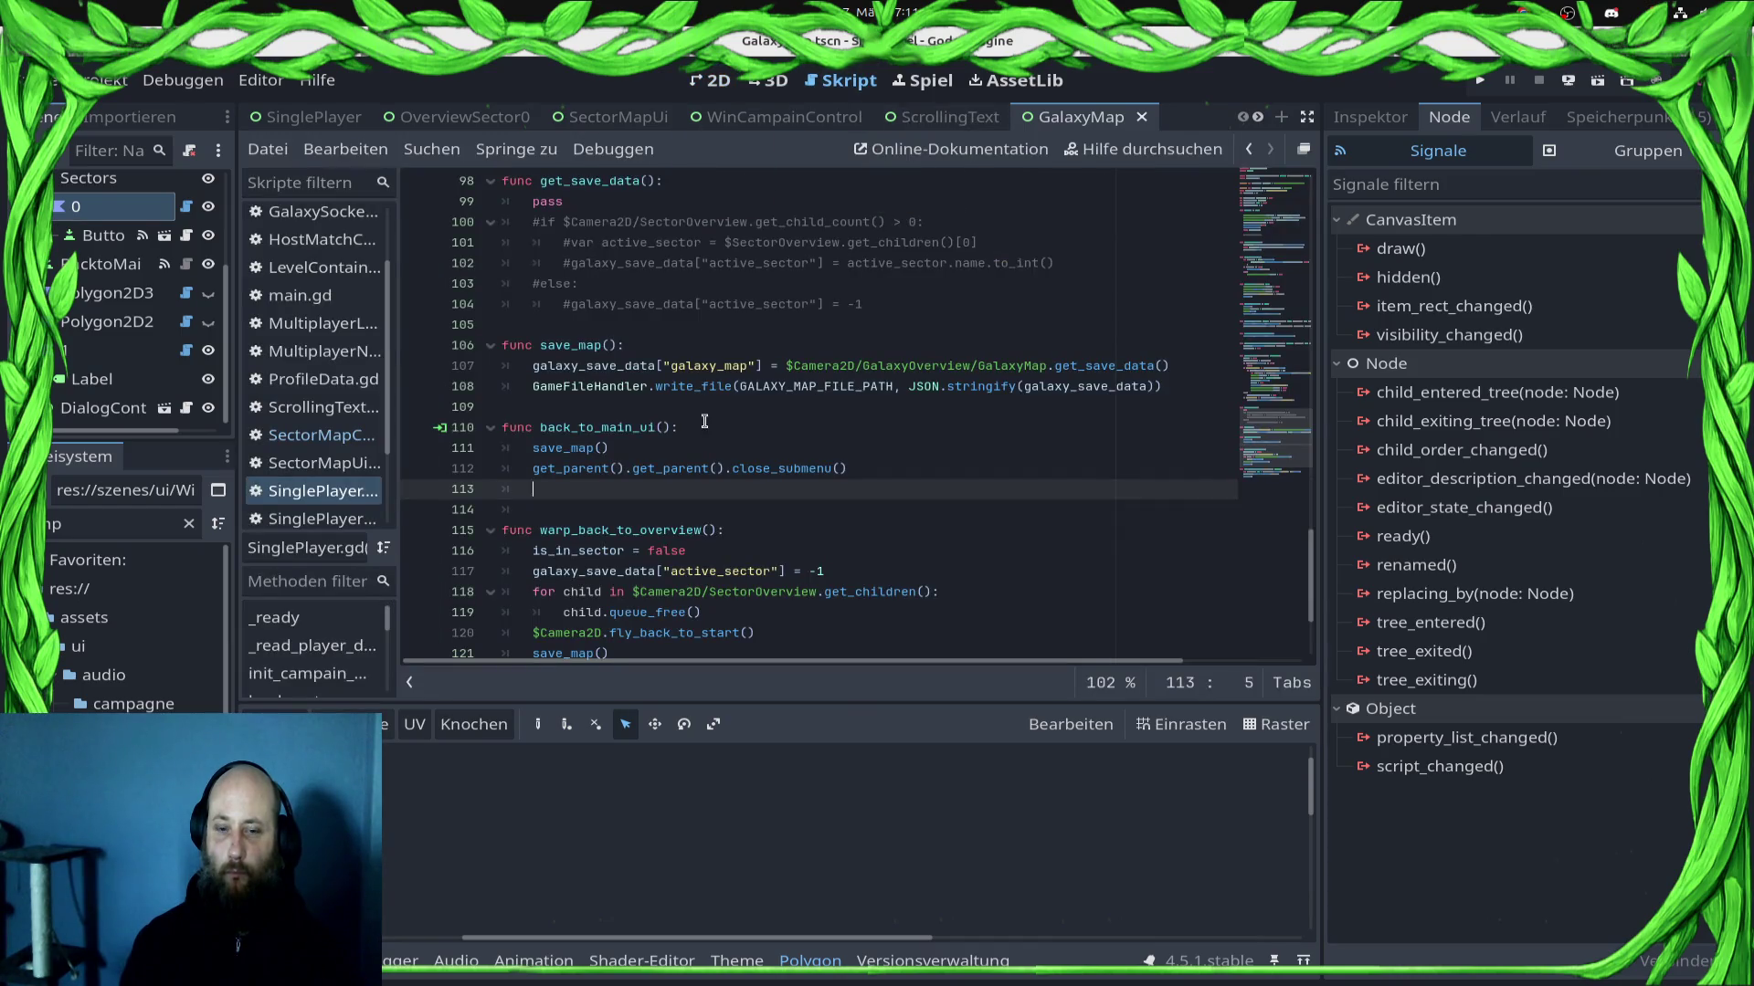
Step: Find warp_back_to_overview in SinglePlayer.gd, then view load_sector in the SinglePlayerMapCamera script
{"action": "left_click", "coordinate": [281, 442]}
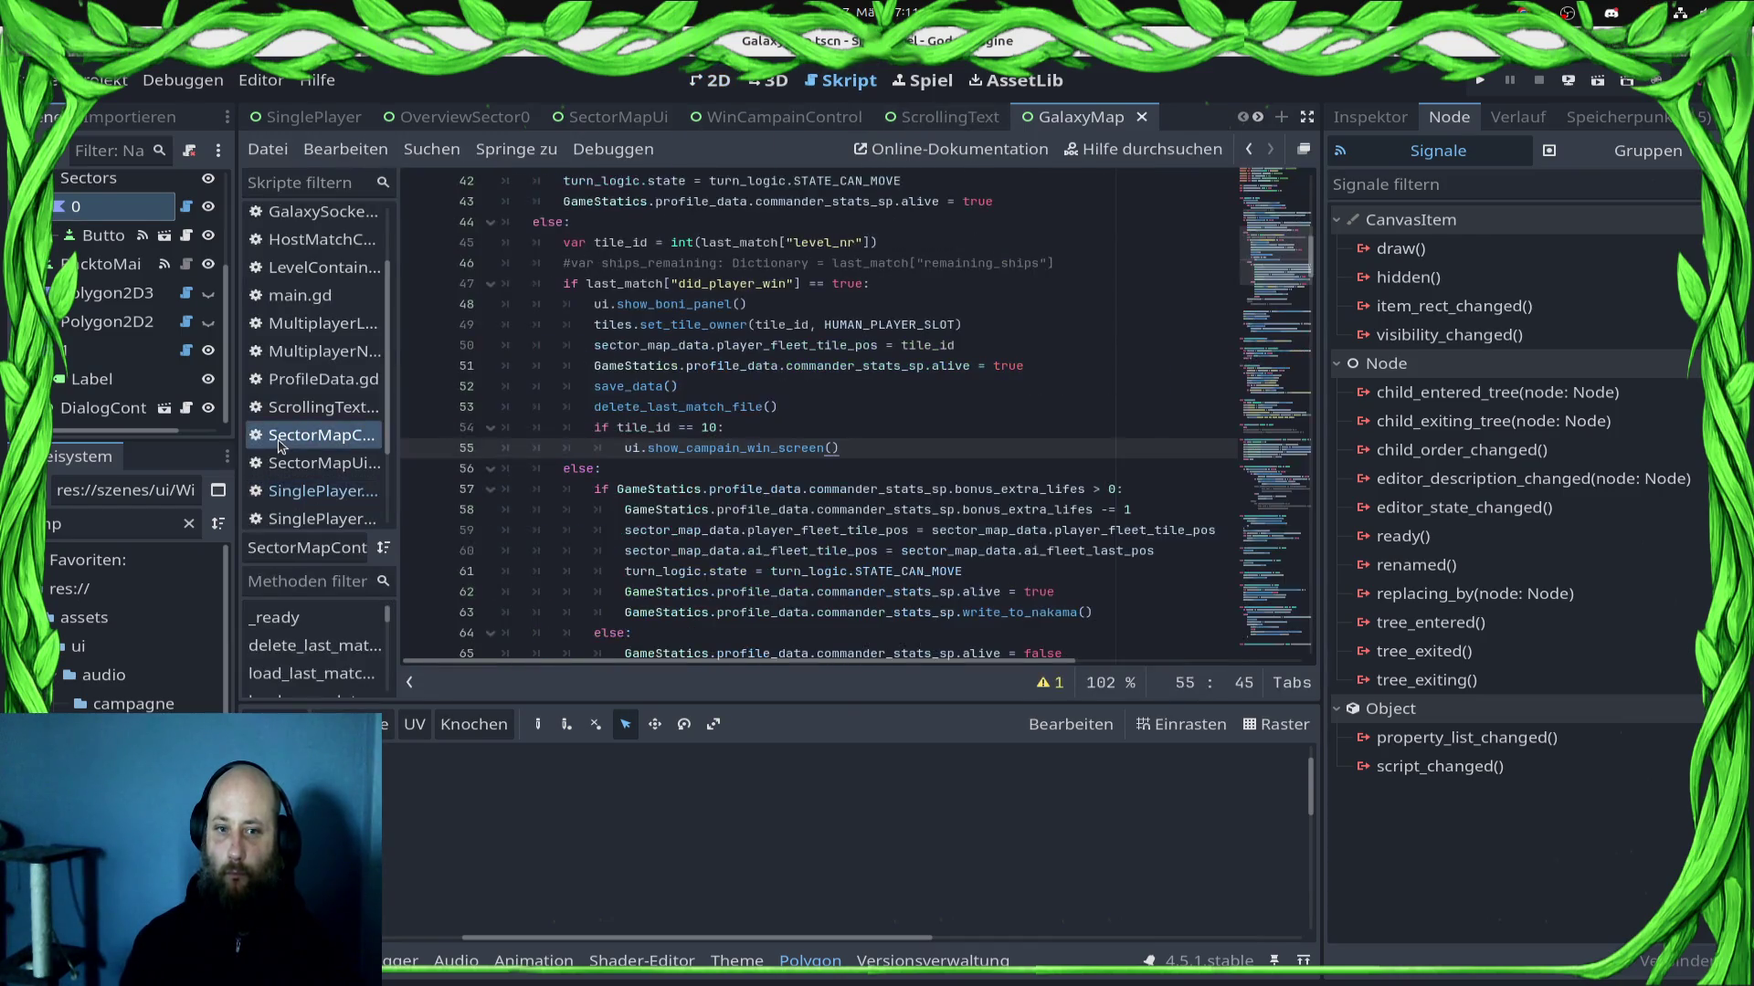
{"action": "left_click", "coordinate": [307, 489]}
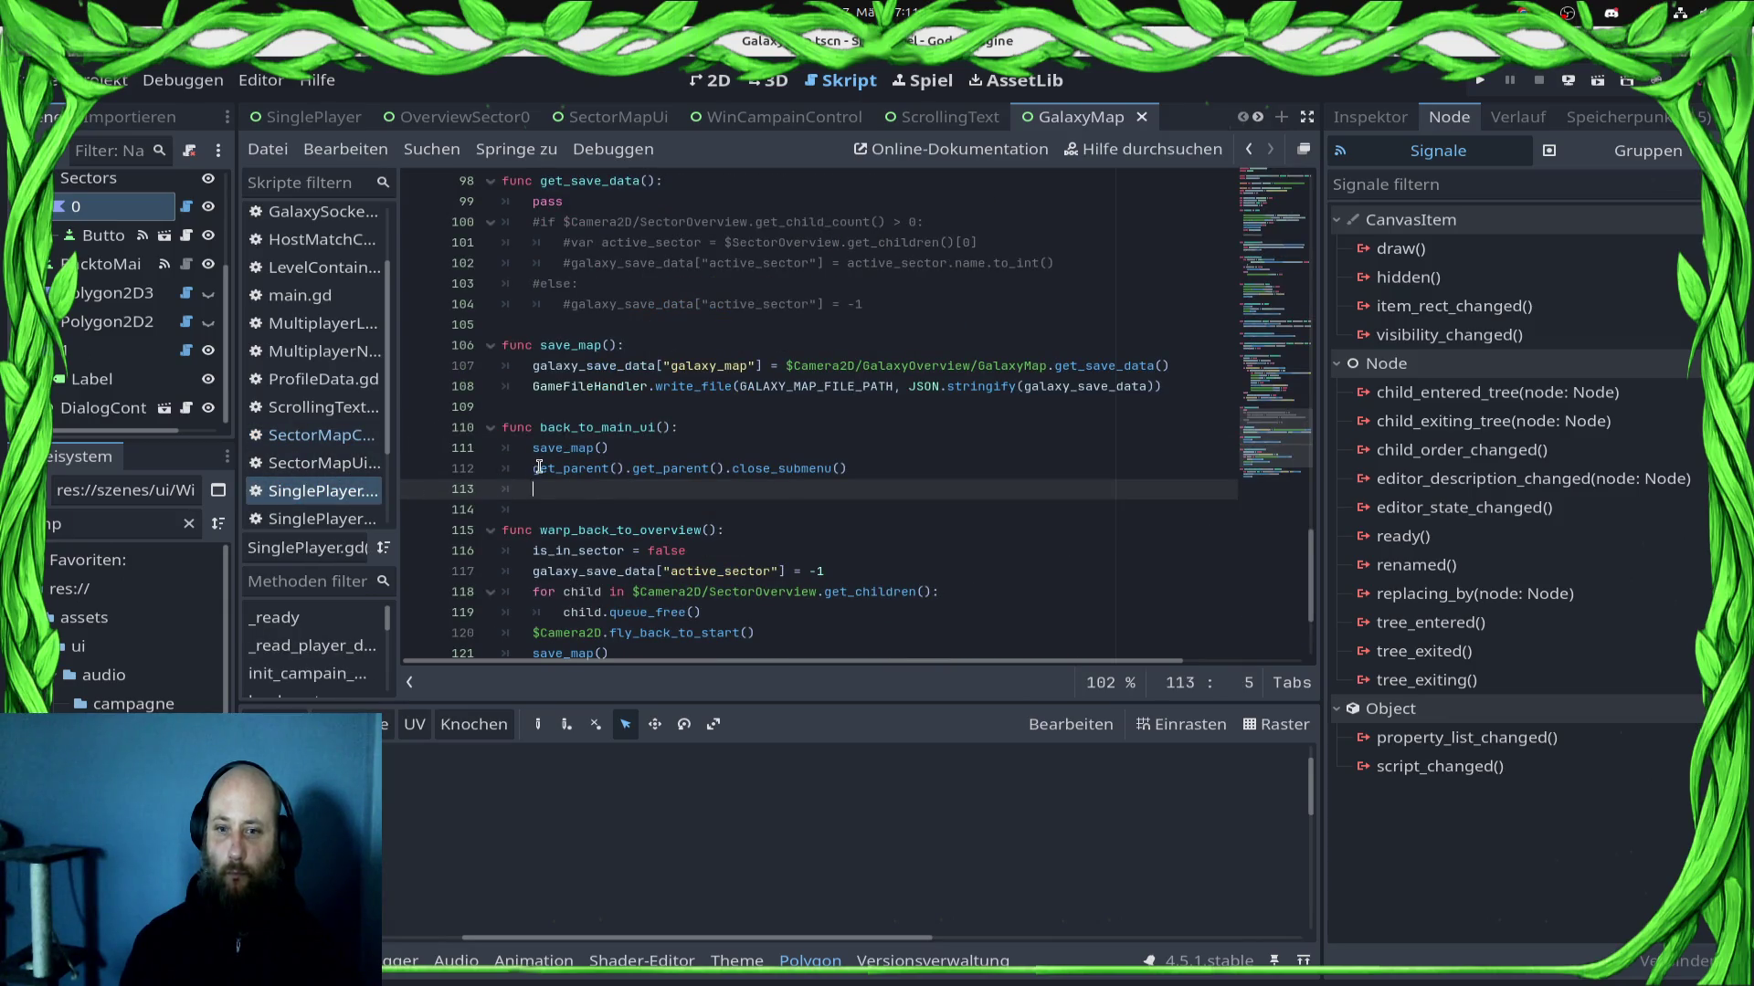
{"action": "double_click", "coordinate": [588, 531]}
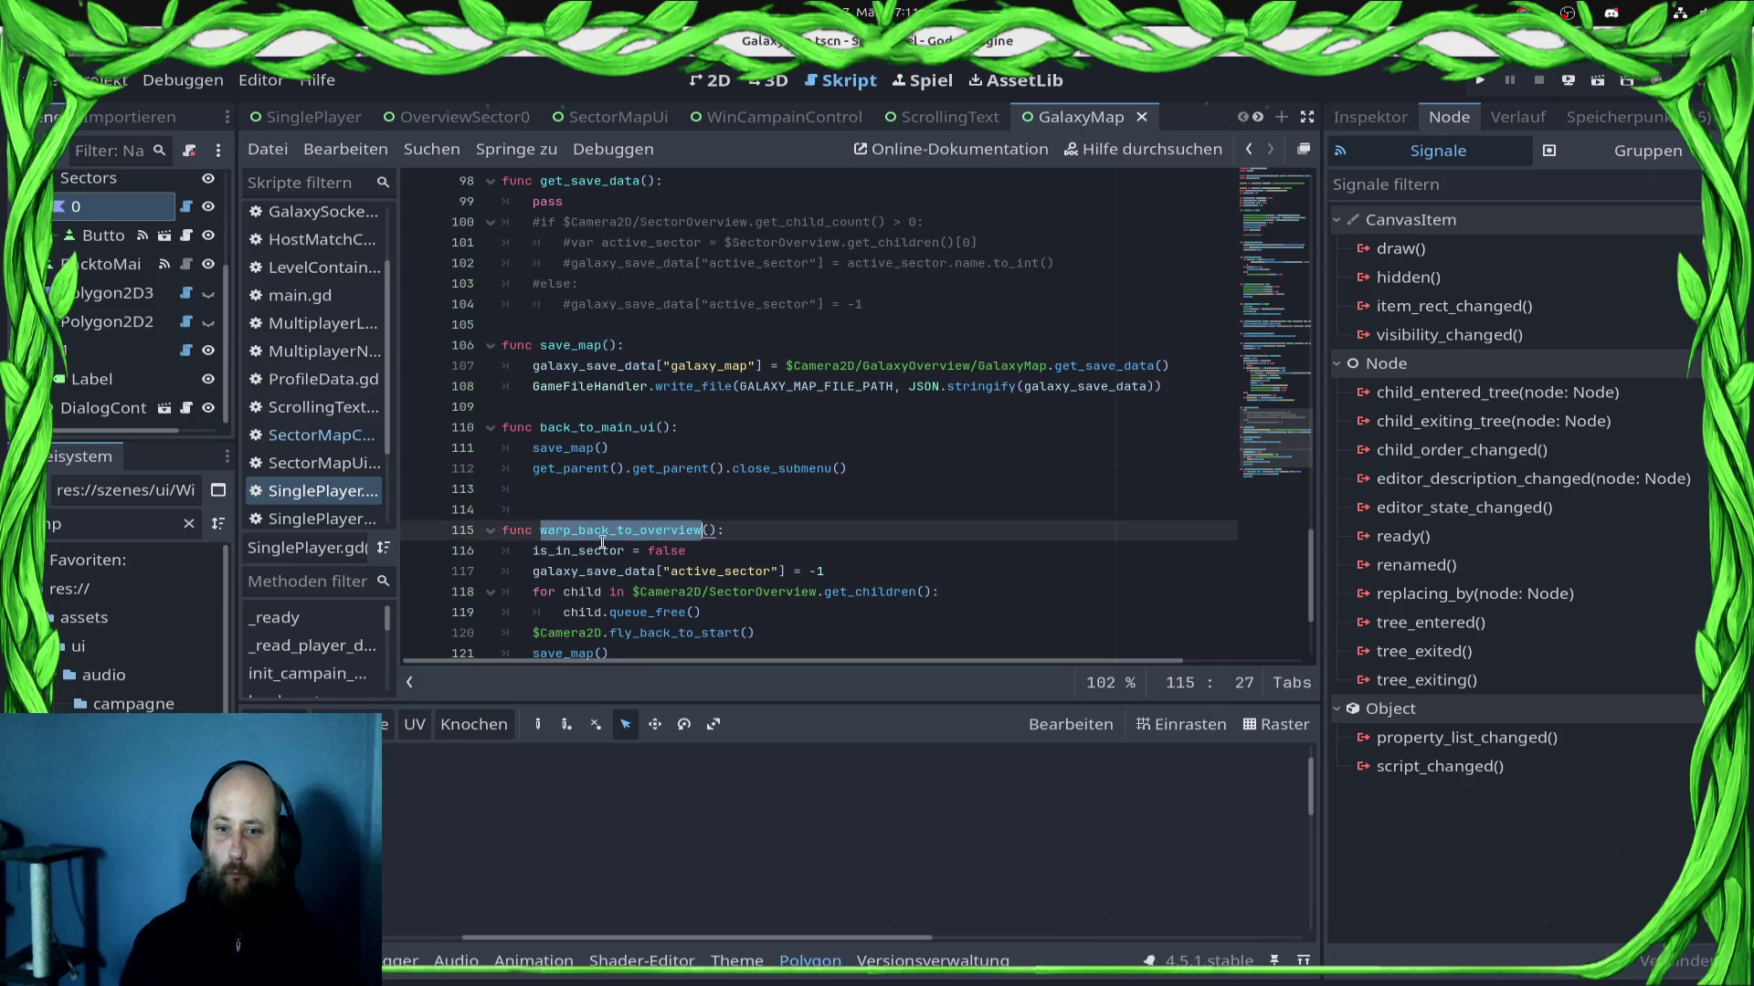
{"action": "scroll", "coordinate": [678, 533], "scroll_direction": "down", "scroll_amount": 3}
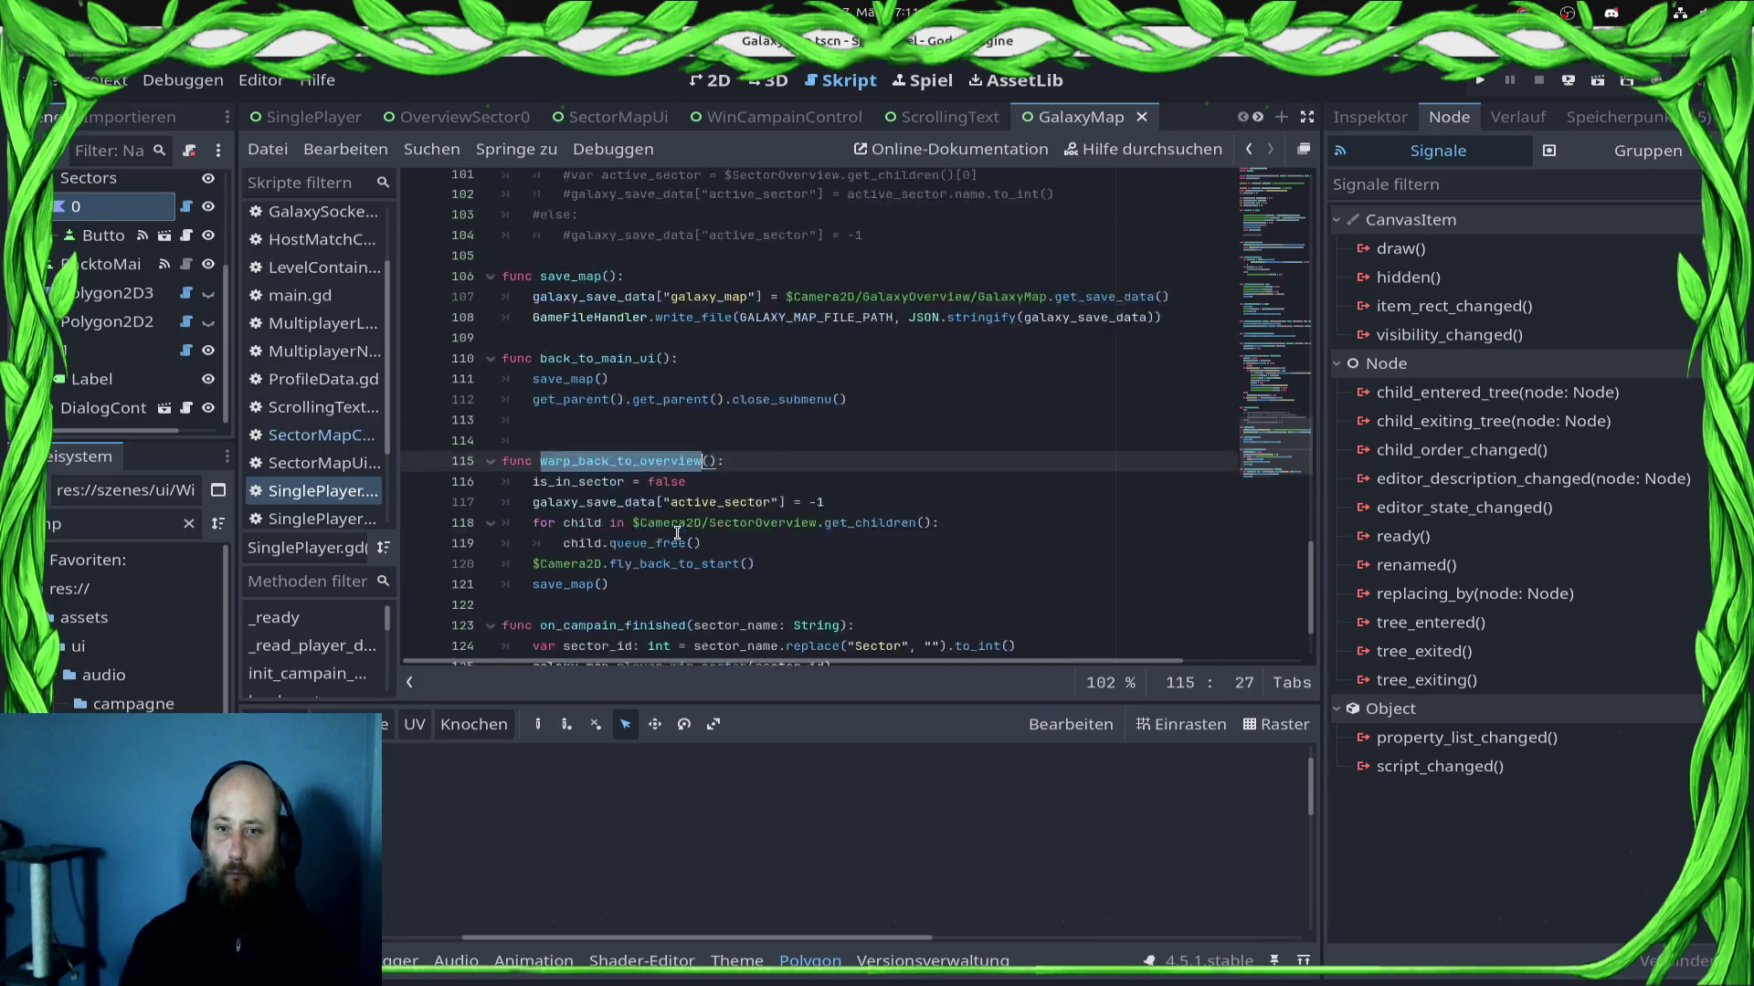
{"action": "scroll", "coordinate": [657, 511], "scroll_direction": "up", "scroll_amount": 3}
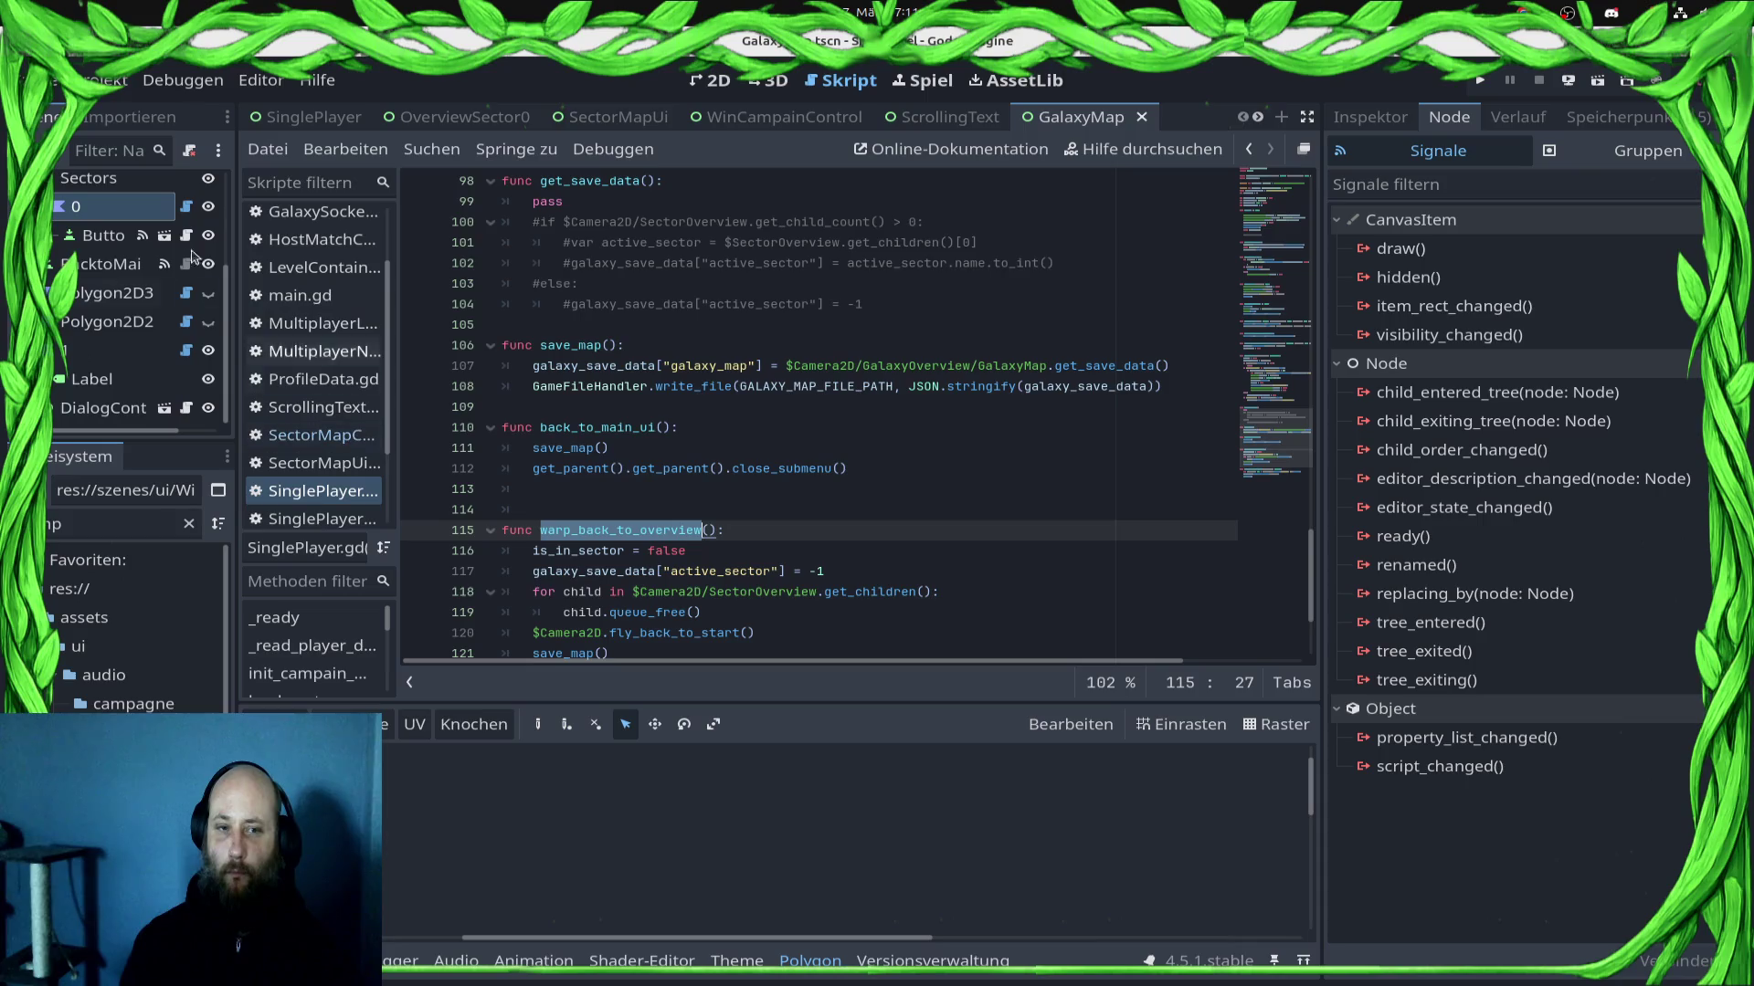
{"action": "scroll", "coordinate": [118, 292], "scroll_direction": "up", "scroll_amount": 1}
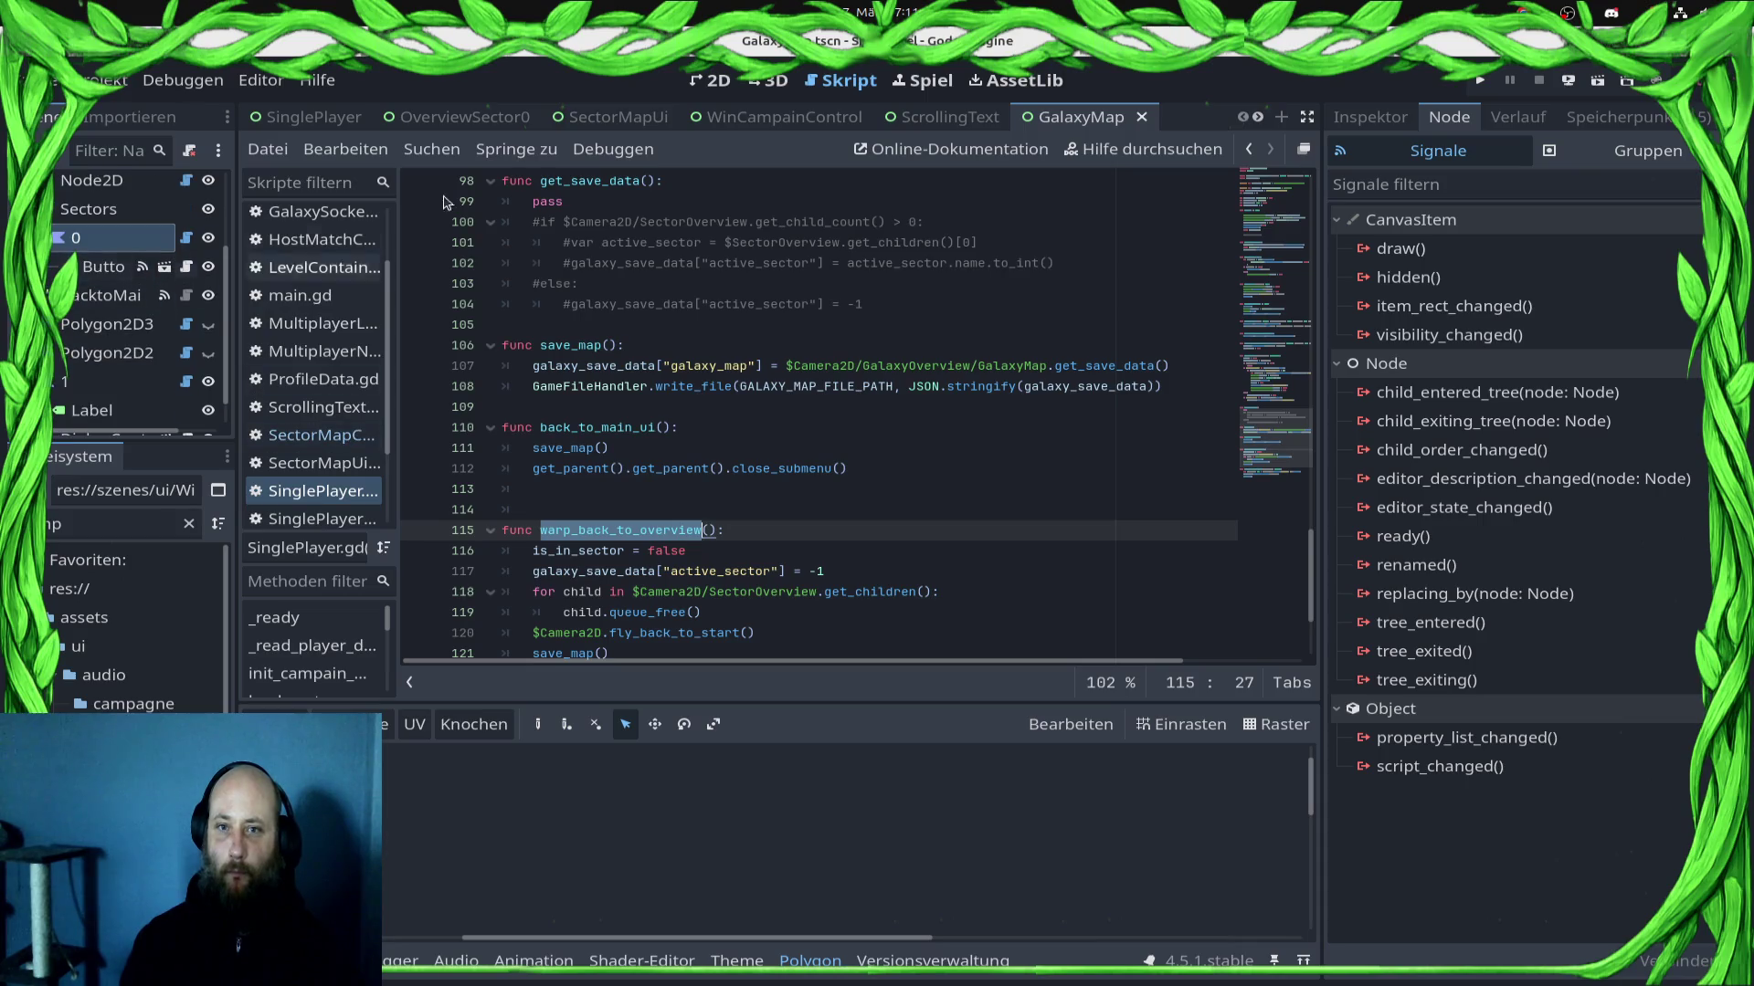
{"action": "left_click", "coordinate": [311, 117]}
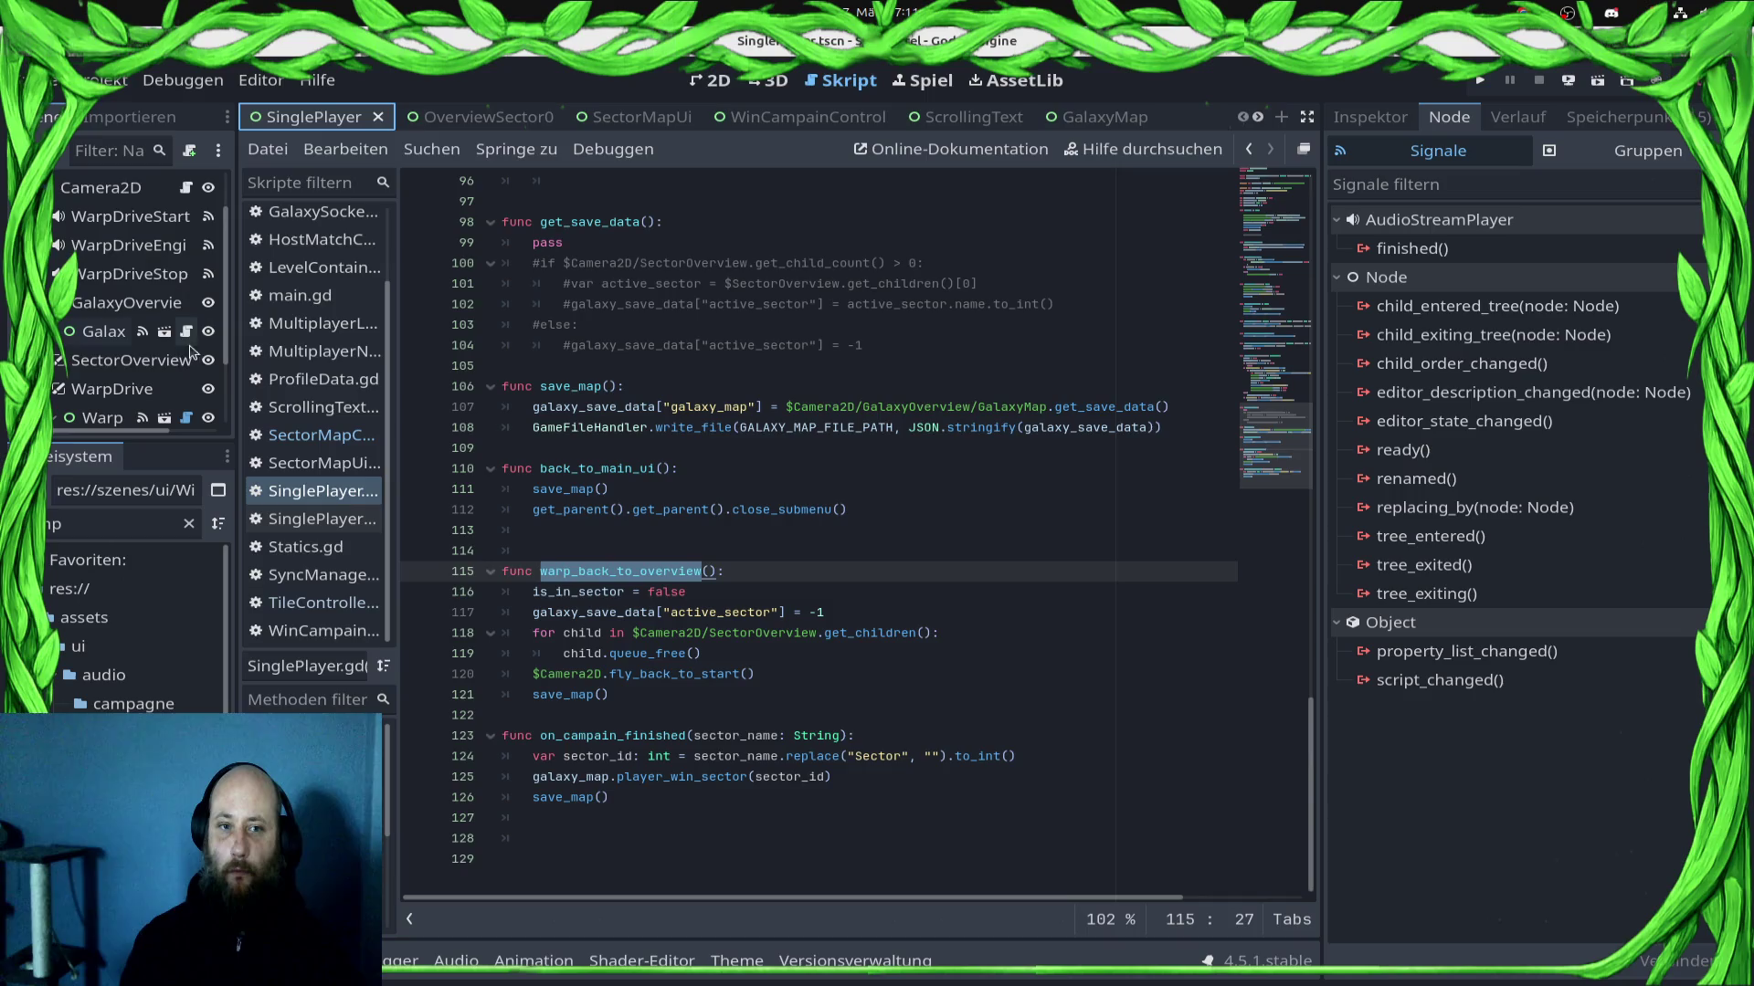
{"action": "left_click", "coordinate": [185, 187]}
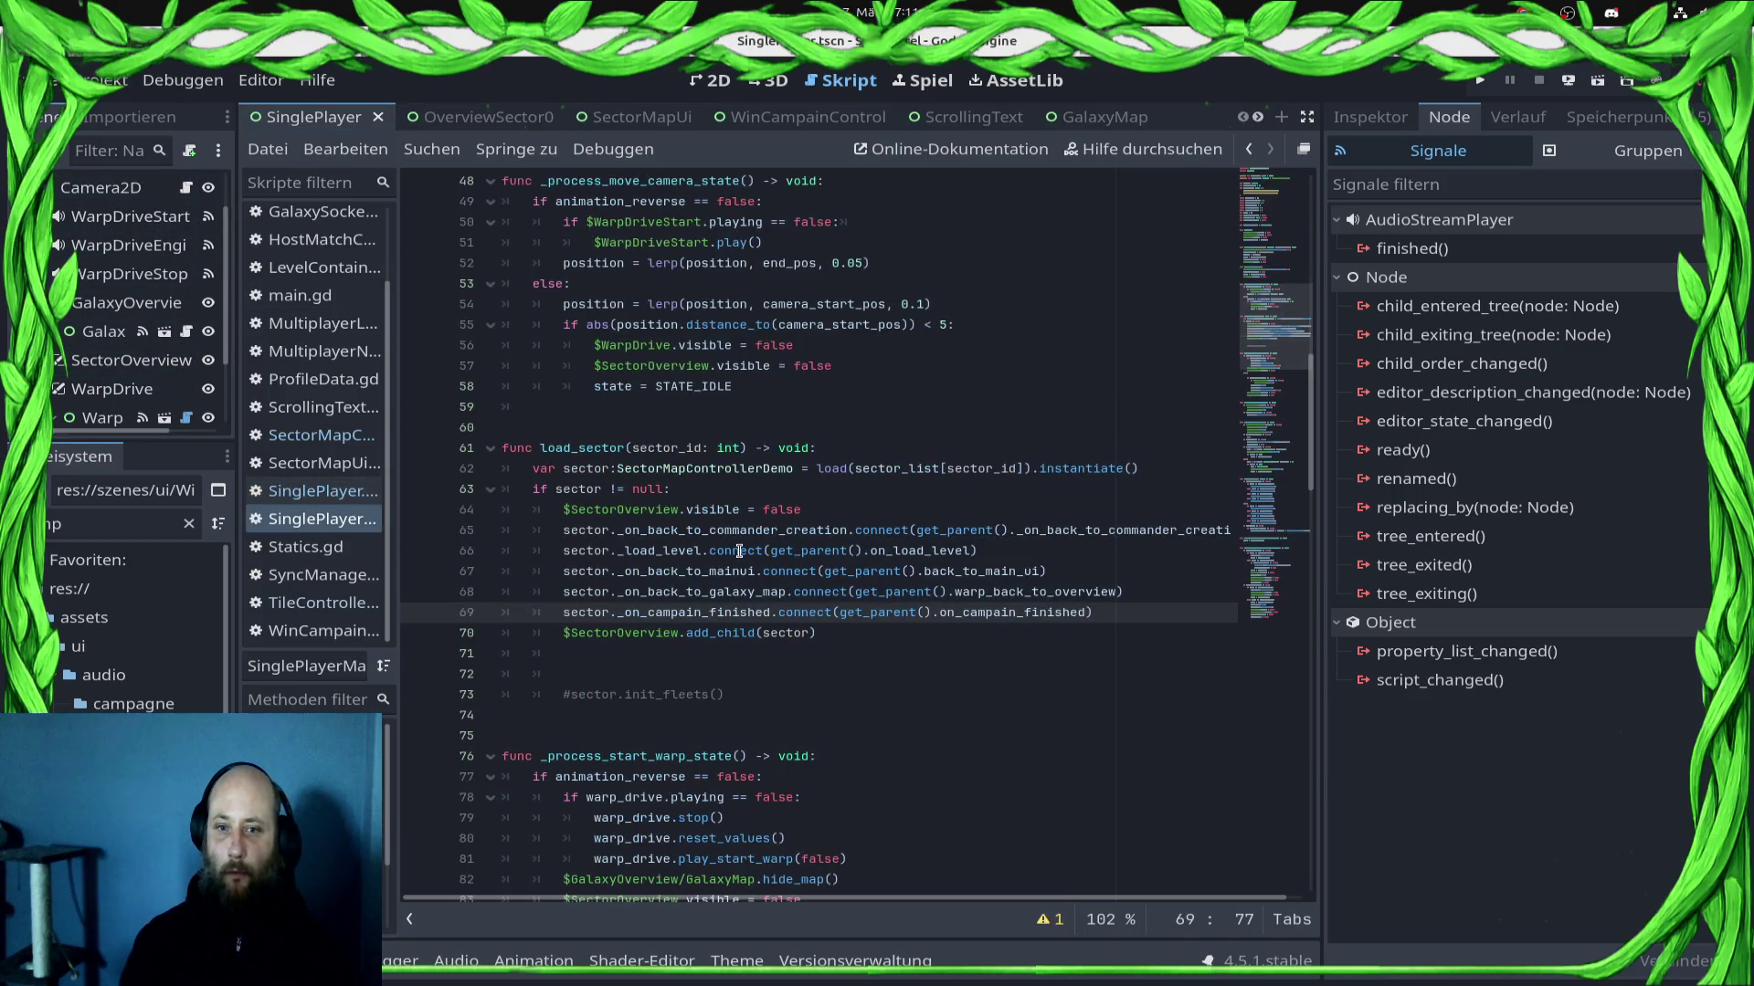
Step: Copy the is_in_sector = false and active_sector = -1 resets from warp_back_to_overview into on_campain_finished
{"action": "double_click", "coordinate": [997, 591]}
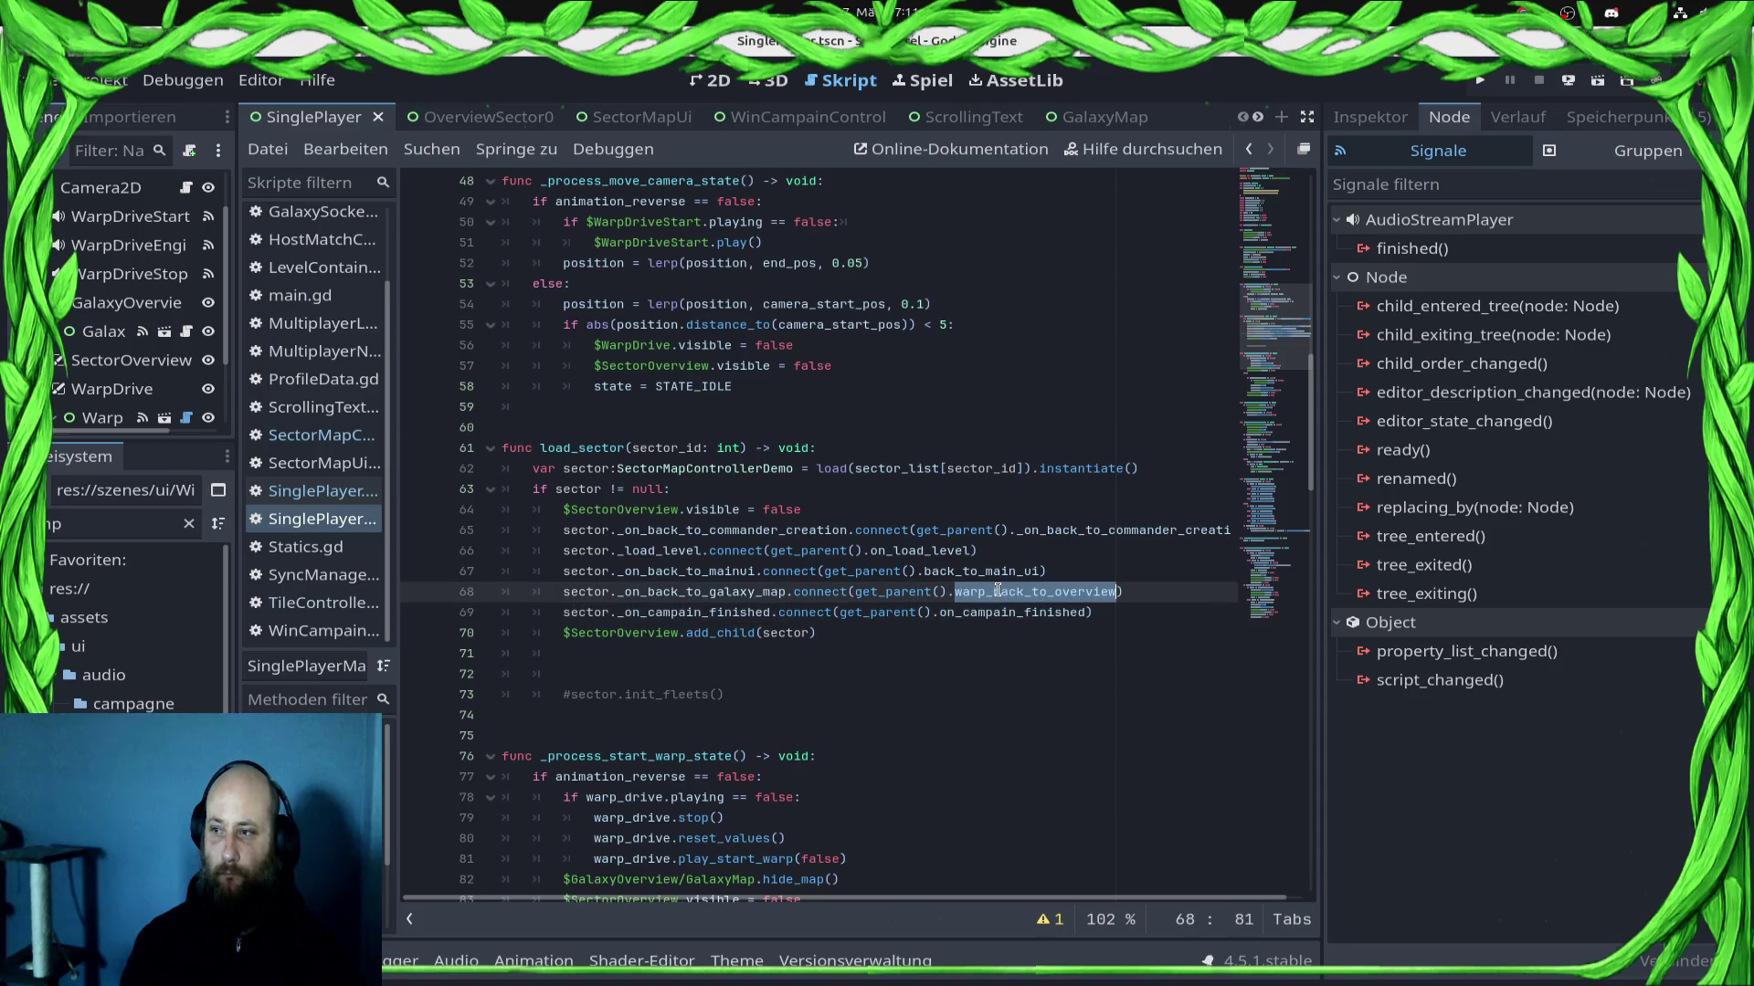
{"action": "left_click", "coordinate": [313, 494]}
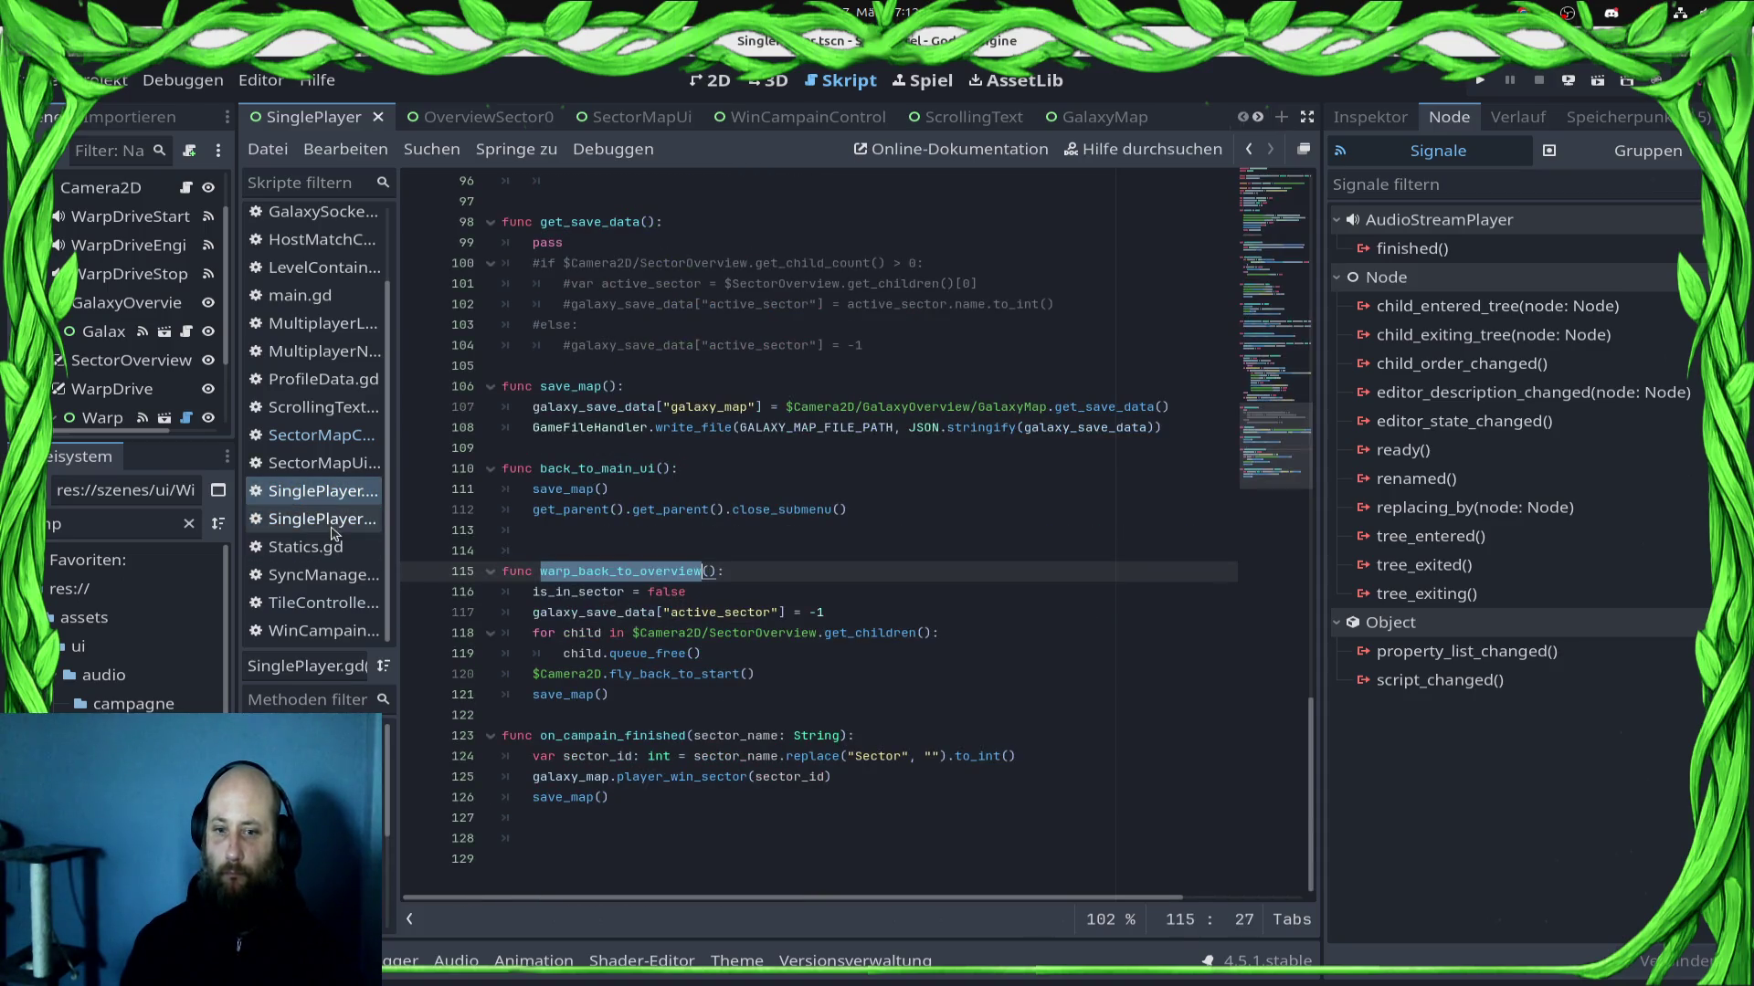
{"action": "left_click", "coordinate": [659, 693]}
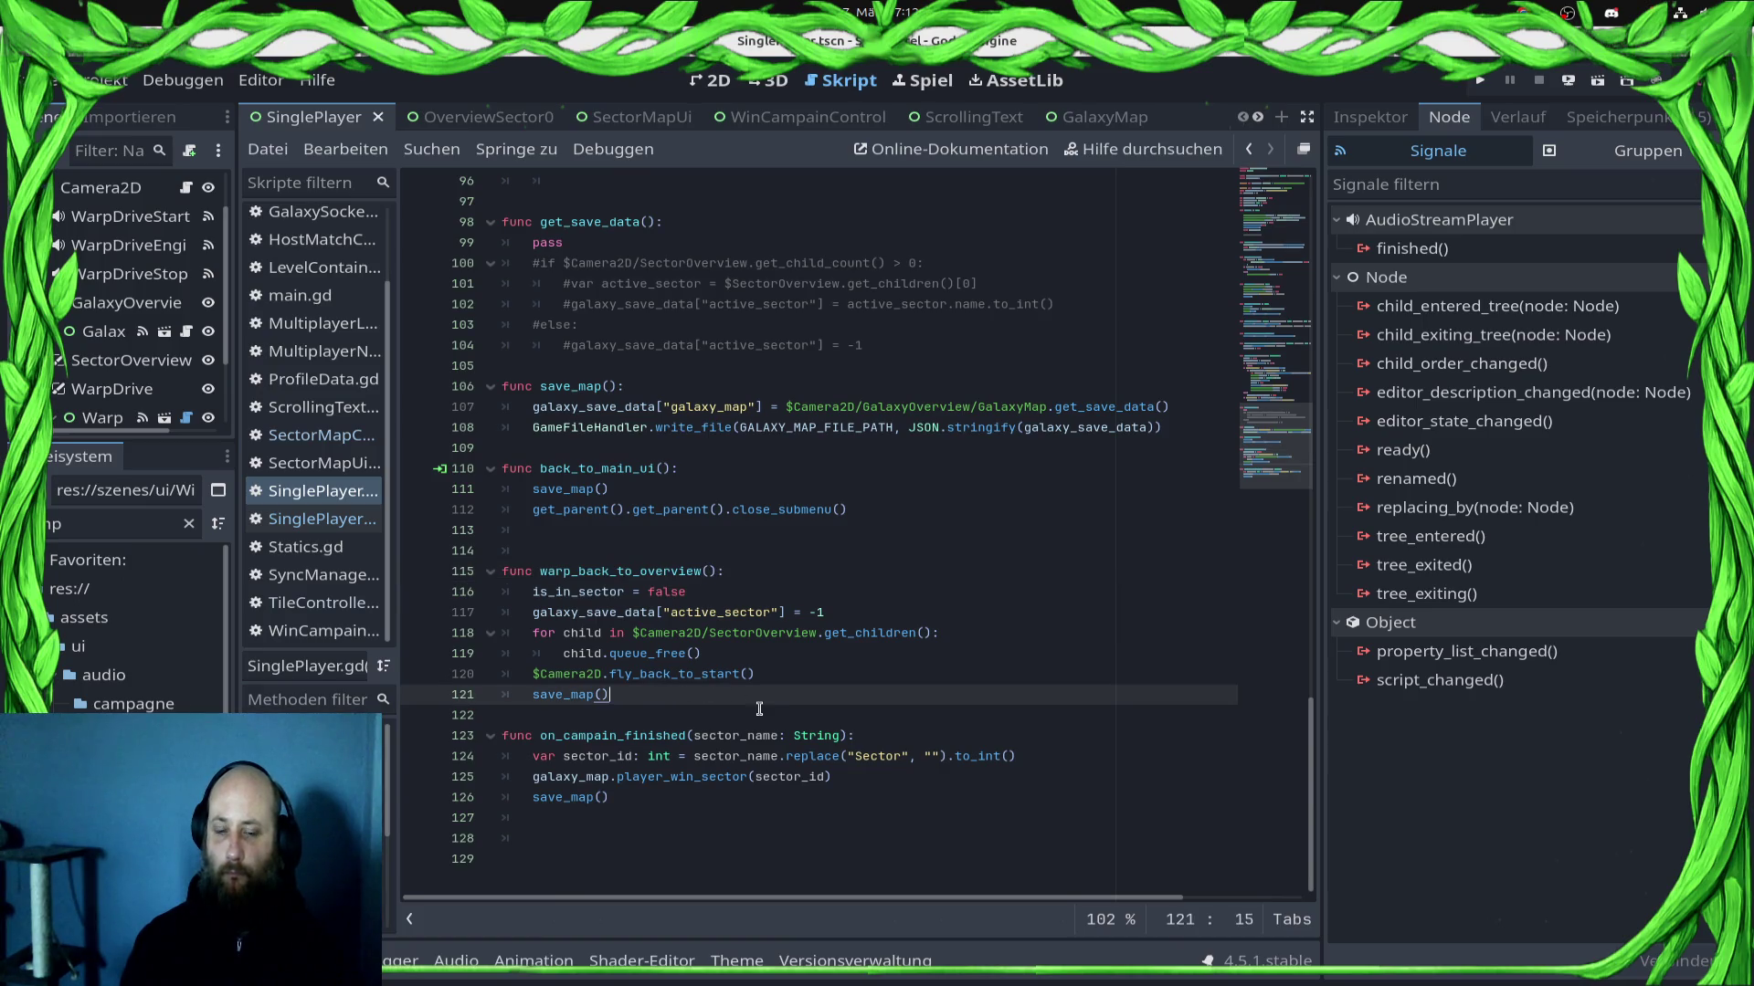
{"action": "left_click_drag", "start_coordinate": [687, 592], "coordinate": [525, 591]}
{"action": "left_click", "coordinate": [888, 712]}
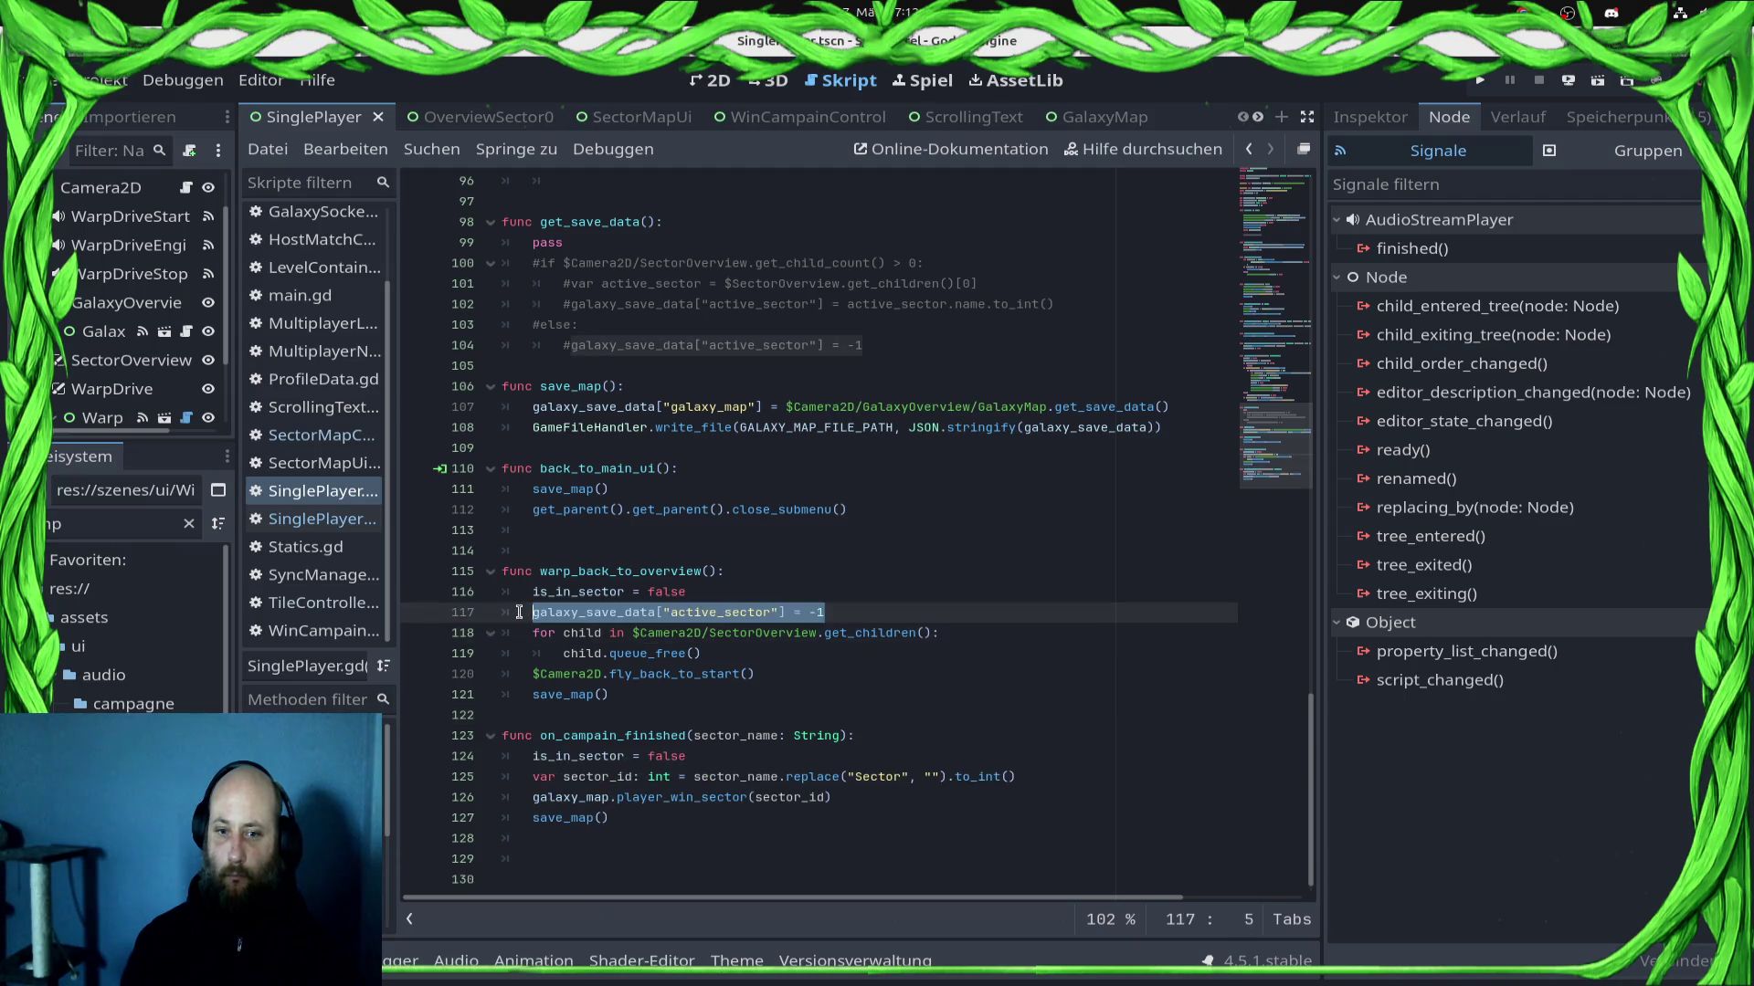
{"action": "left_click", "coordinate": [904, 736]}
{"action": "key", "text": "Return"}
{"action": "type", "text": "galaxy_save_data[\"active_sector\"] = -1"}
{"action": "key", "text": "Return"}
{"action": "type", "text": "galaxy_save_data[\"active_sector\"] = -1"}
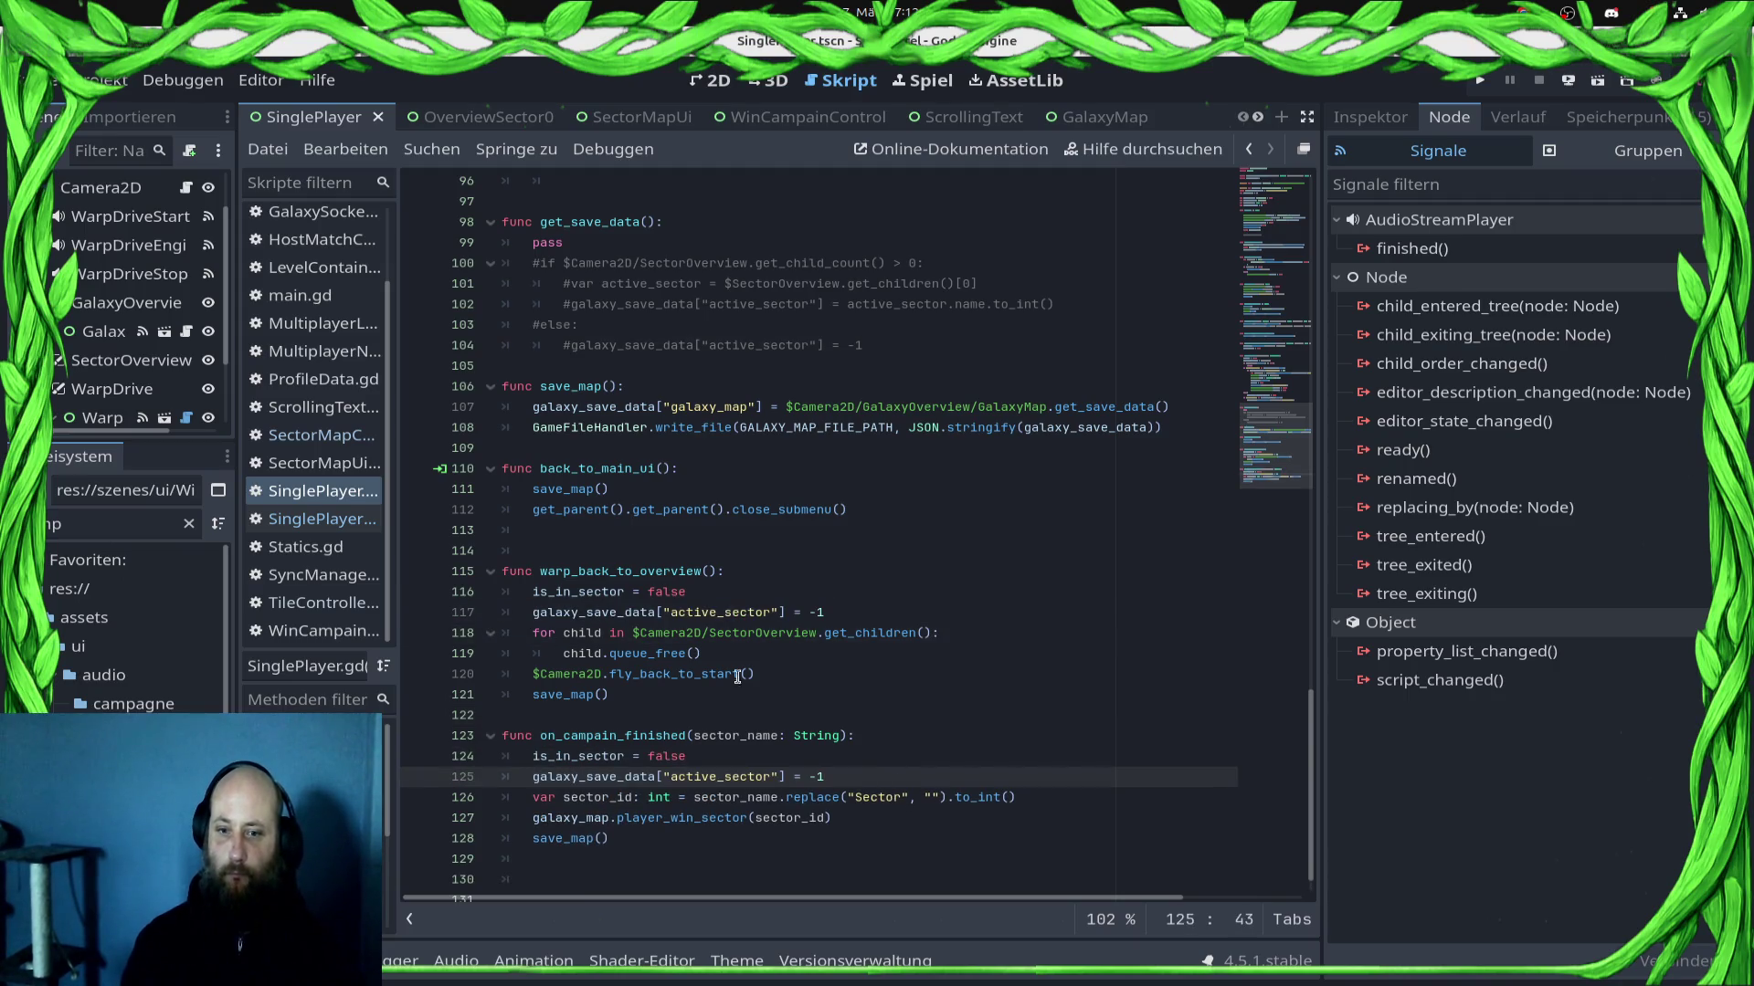
Step: Paste the loop freeing the SectorOverview children into on_campain_finished and save the script
{"action": "left_click_drag", "start_coordinate": [526, 637], "coordinate": [779, 674]}
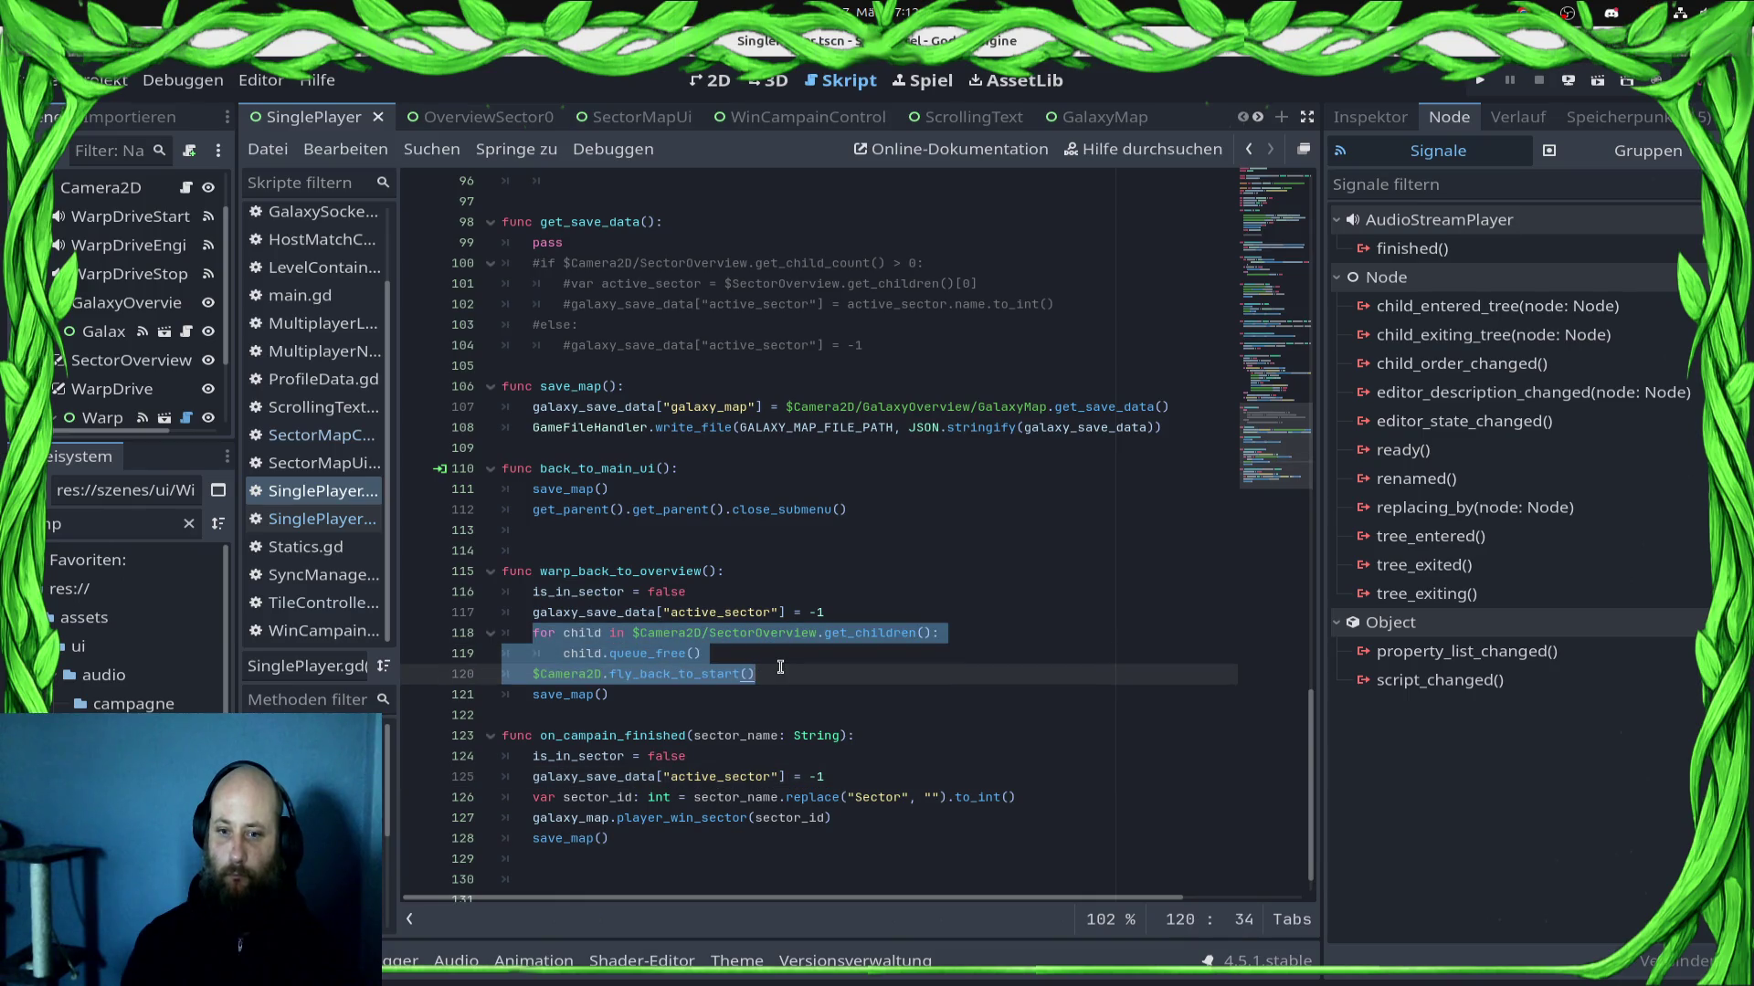
{"action": "left_click", "coordinate": [792, 677]}
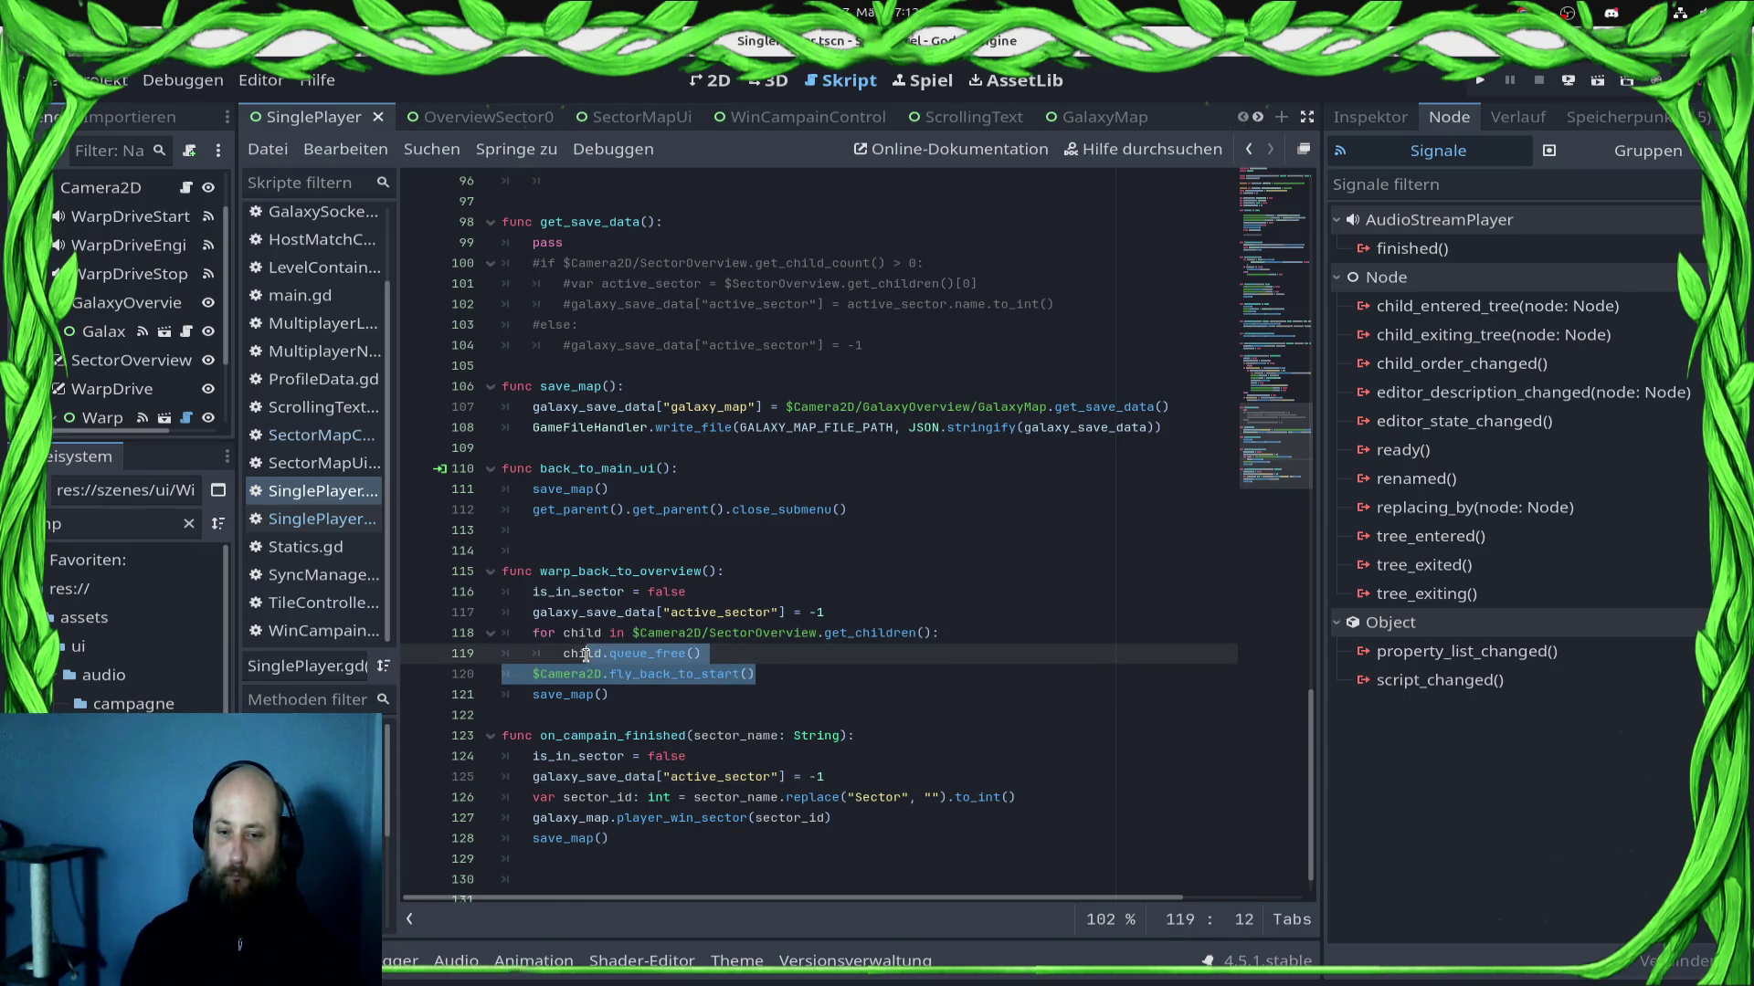
{"action": "left_click_drag", "start_coordinate": [512, 676], "coordinate": [512, 630]}
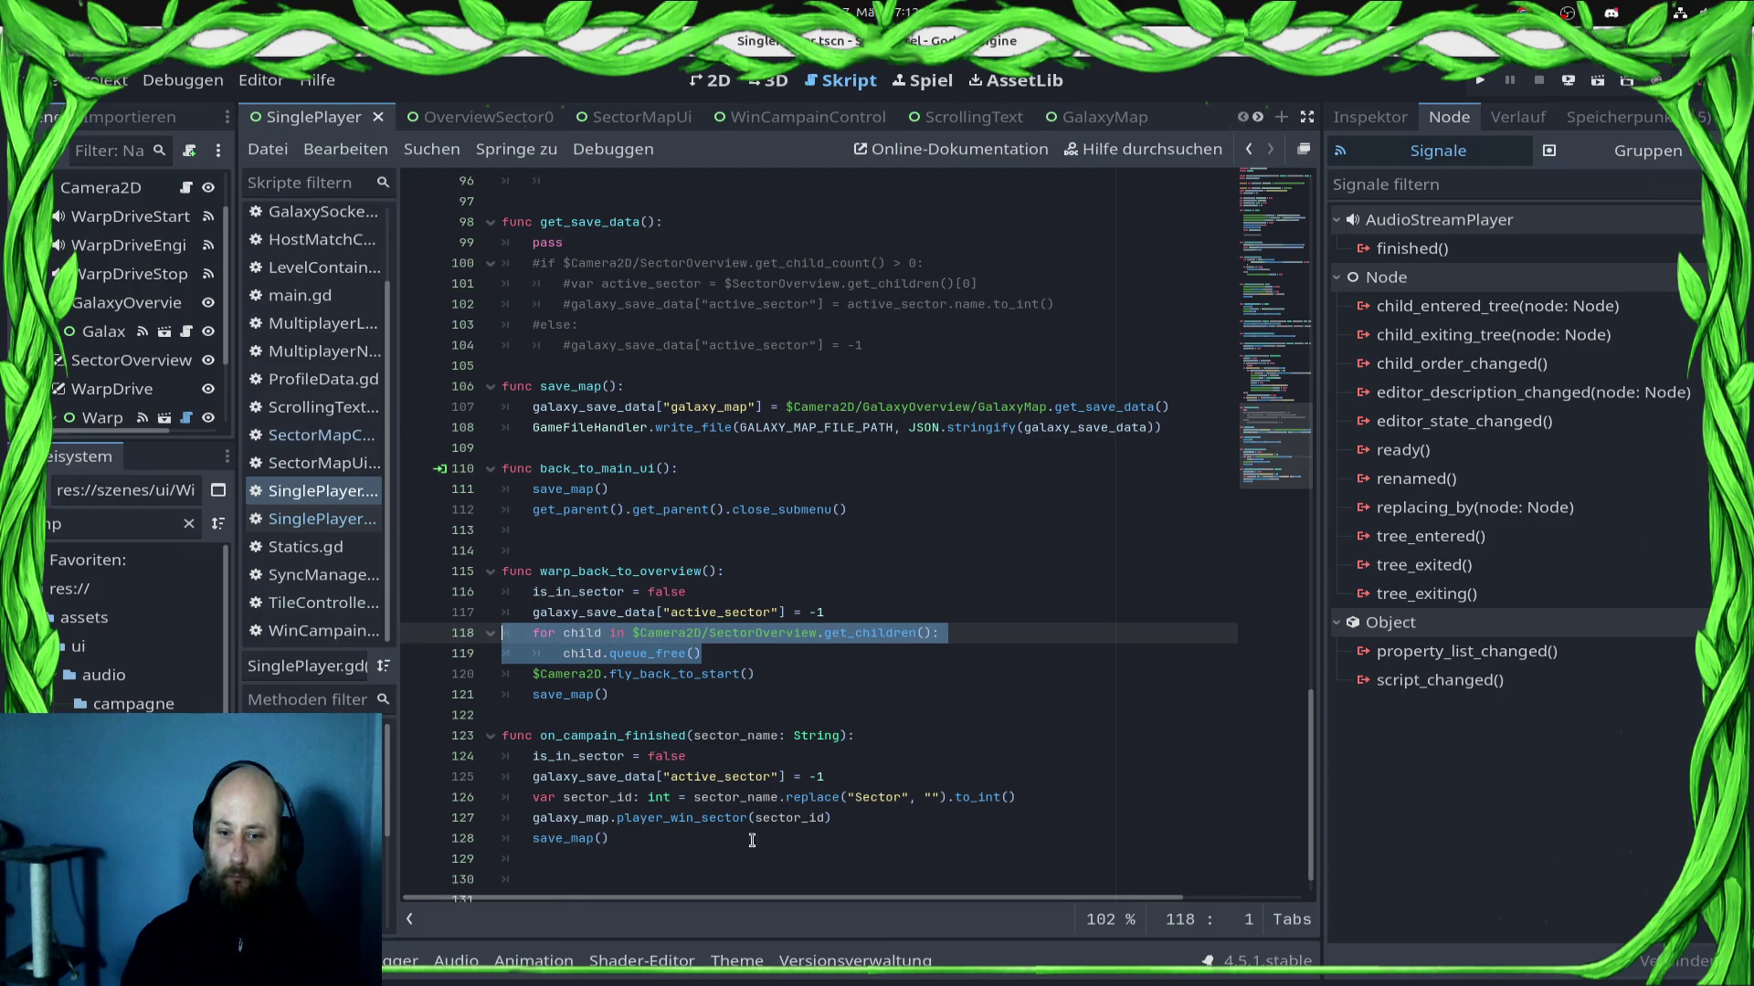
{"action": "left_click", "coordinate": [834, 766]}
{"action": "left_click", "coordinate": [837, 776]}
{"action": "key", "text": "Return"}
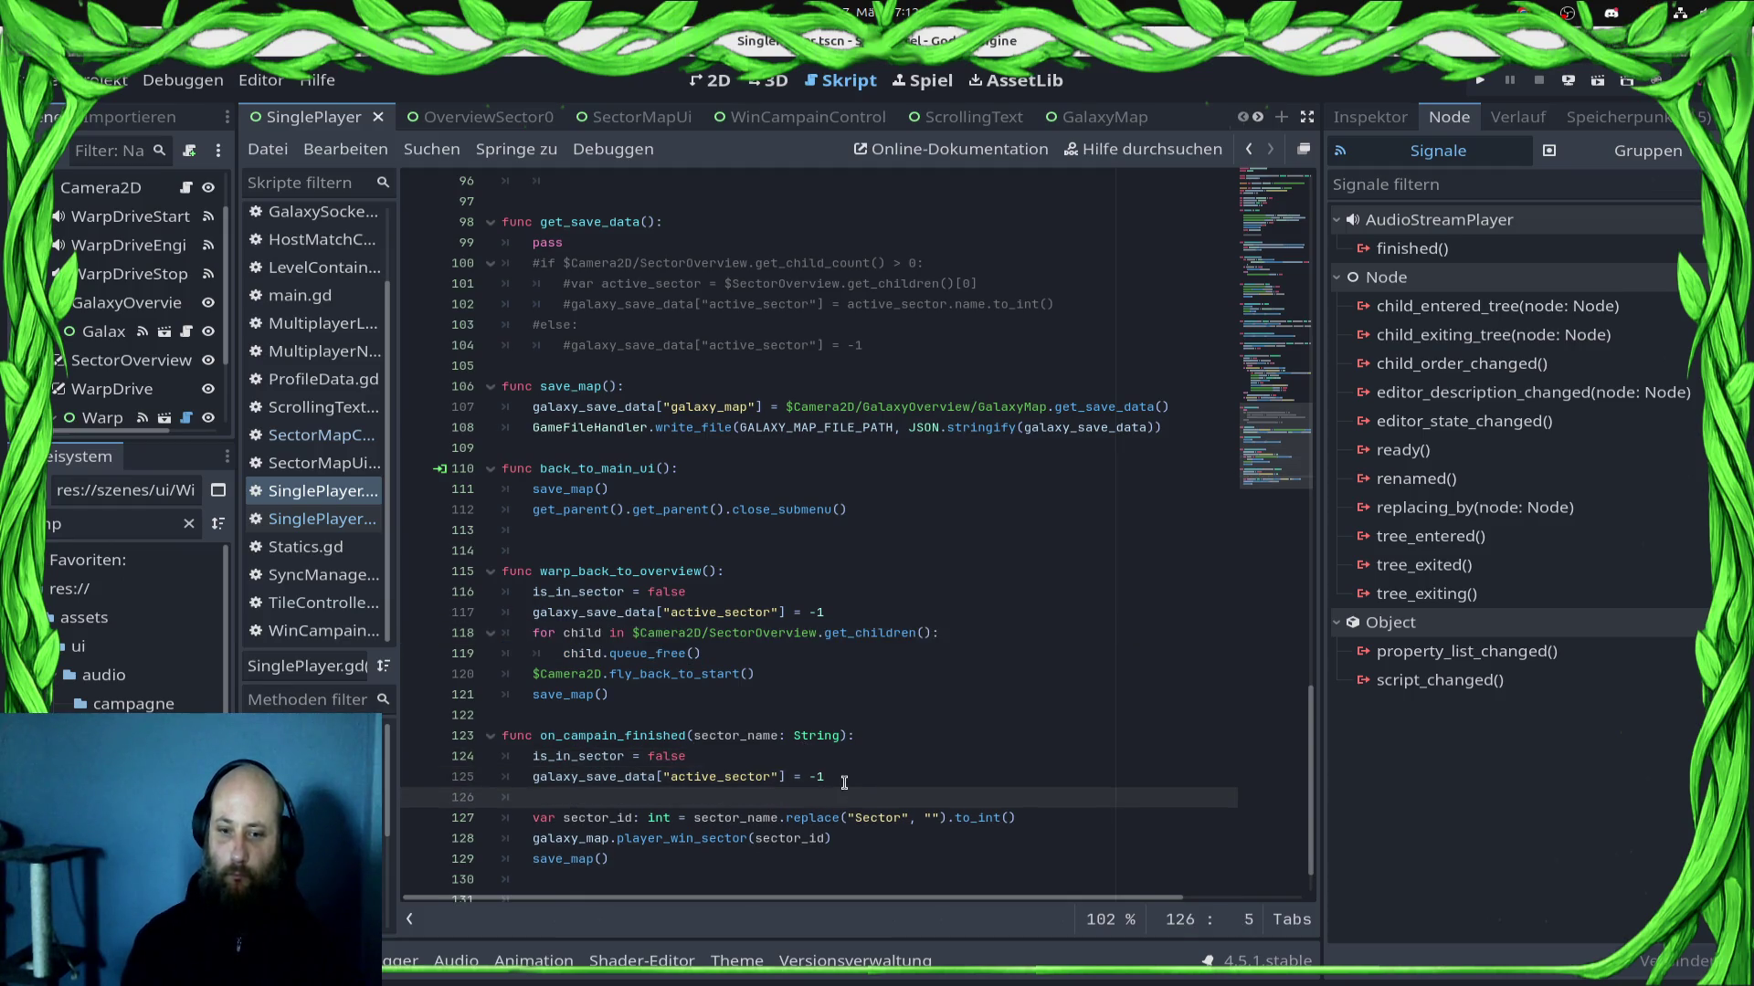
{"action": "type", "text": "for child in $Camera2D/SectorOverview.get_children(): \t\tchild.queue_free()"}
{"action": "key", "text": "ctrl+s"}
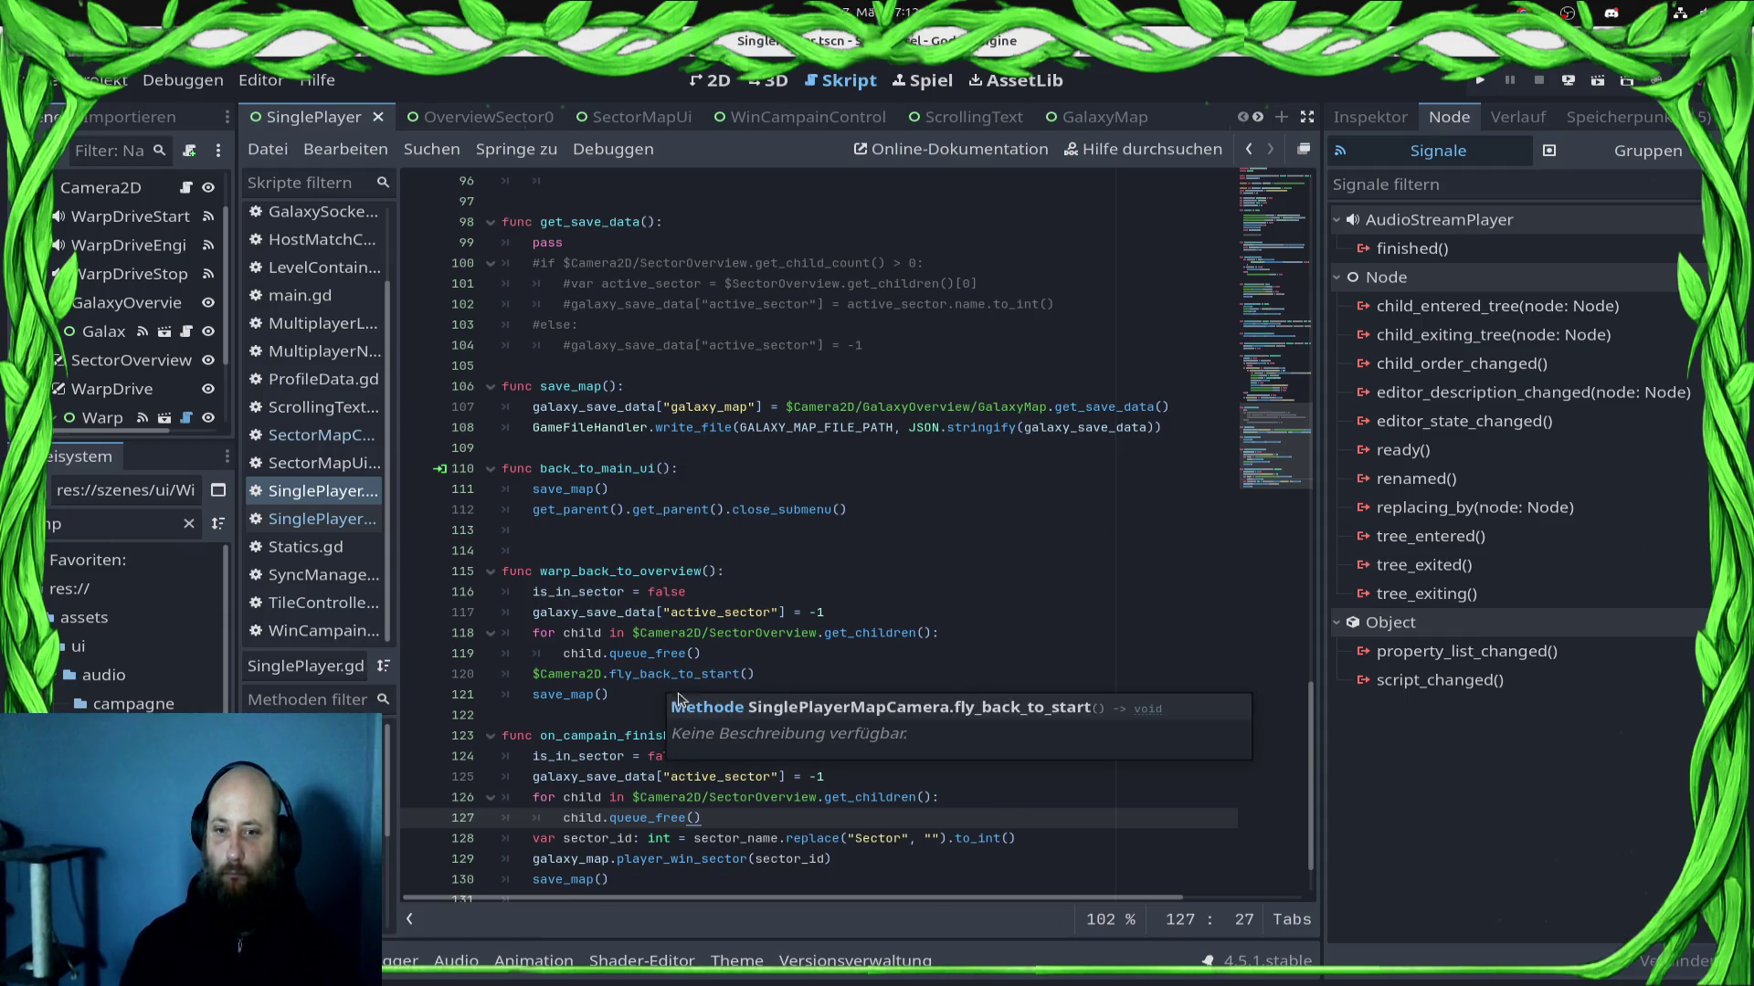
Step: Follow fly_back_to_start to its definition, then show_map in GalaxyMap.gd, which re-shows $Node2D and $Panel
{"action": "left_click", "coordinate": [636, 671], "text": "ctrl"}
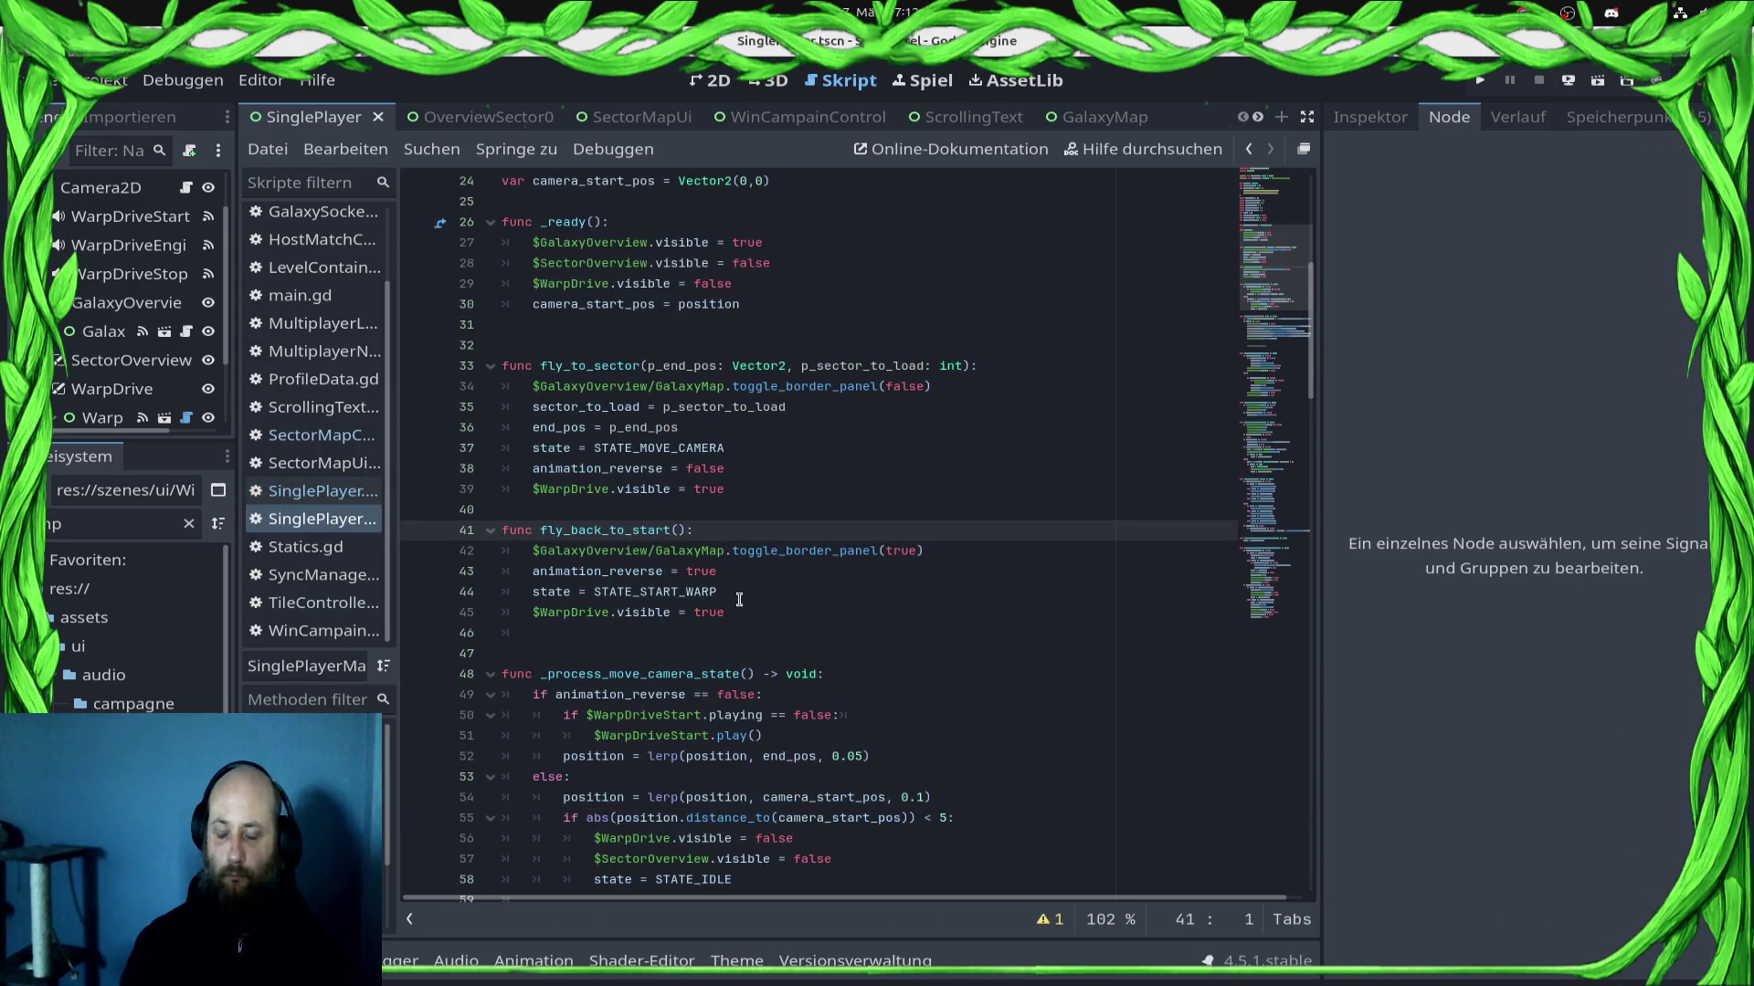
{"action": "scroll", "coordinate": [739, 600], "scroll_direction": "down", "scroll_amount": 4}
{"action": "scroll", "coordinate": [735, 598], "scroll_direction": "down", "scroll_amount": 3}
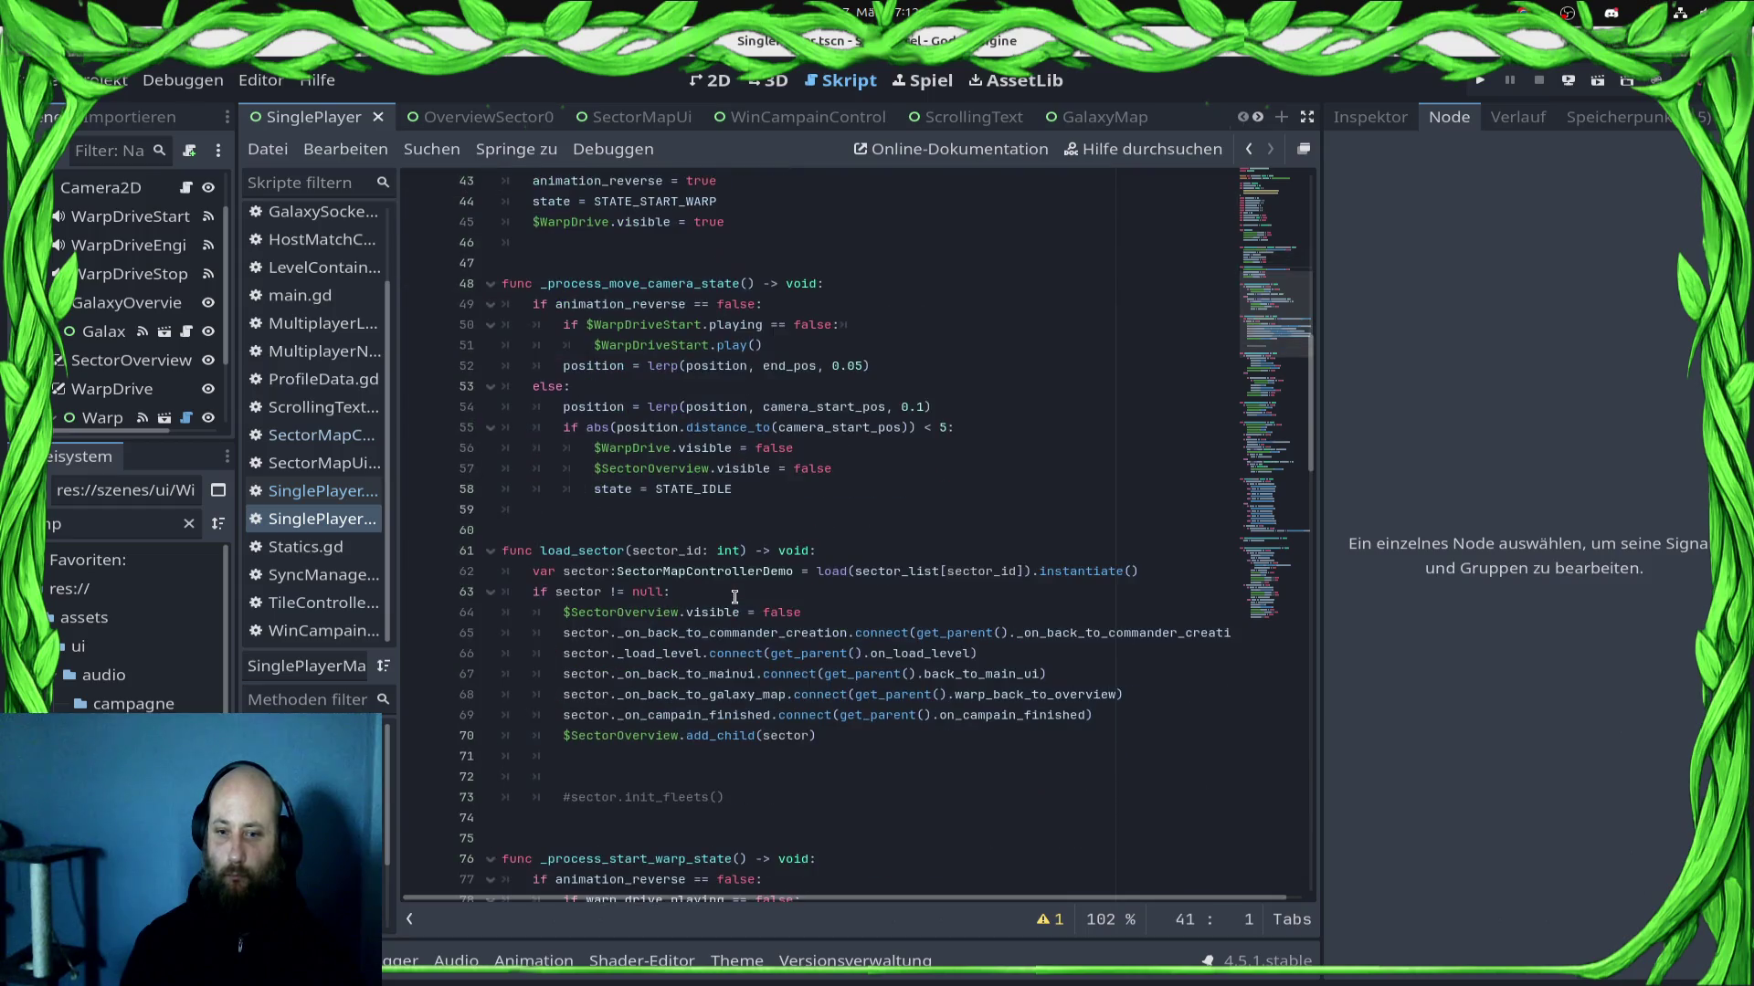
{"action": "scroll", "coordinate": [746, 602], "scroll_direction": "down", "scroll_amount": 4}
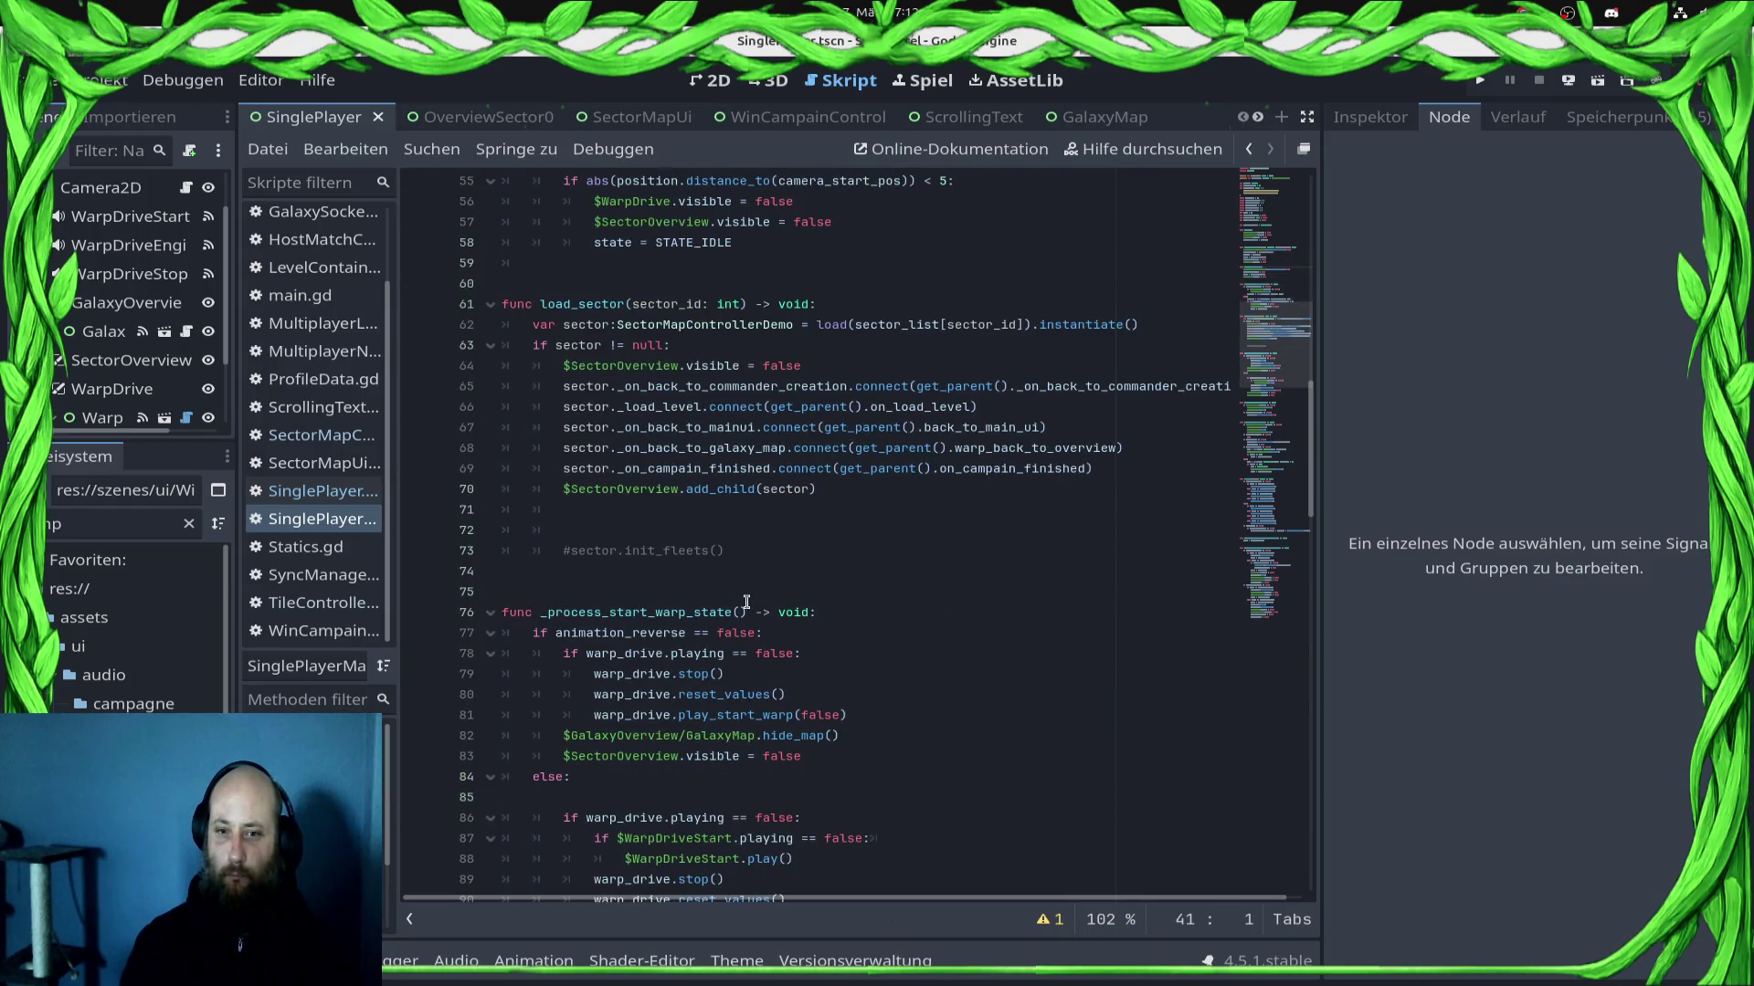
{"action": "scroll", "coordinate": [746, 602], "scroll_direction": "up", "scroll_amount": 9}
{"action": "scroll", "coordinate": [677, 375], "scroll_direction": "down", "scroll_amount": 5}
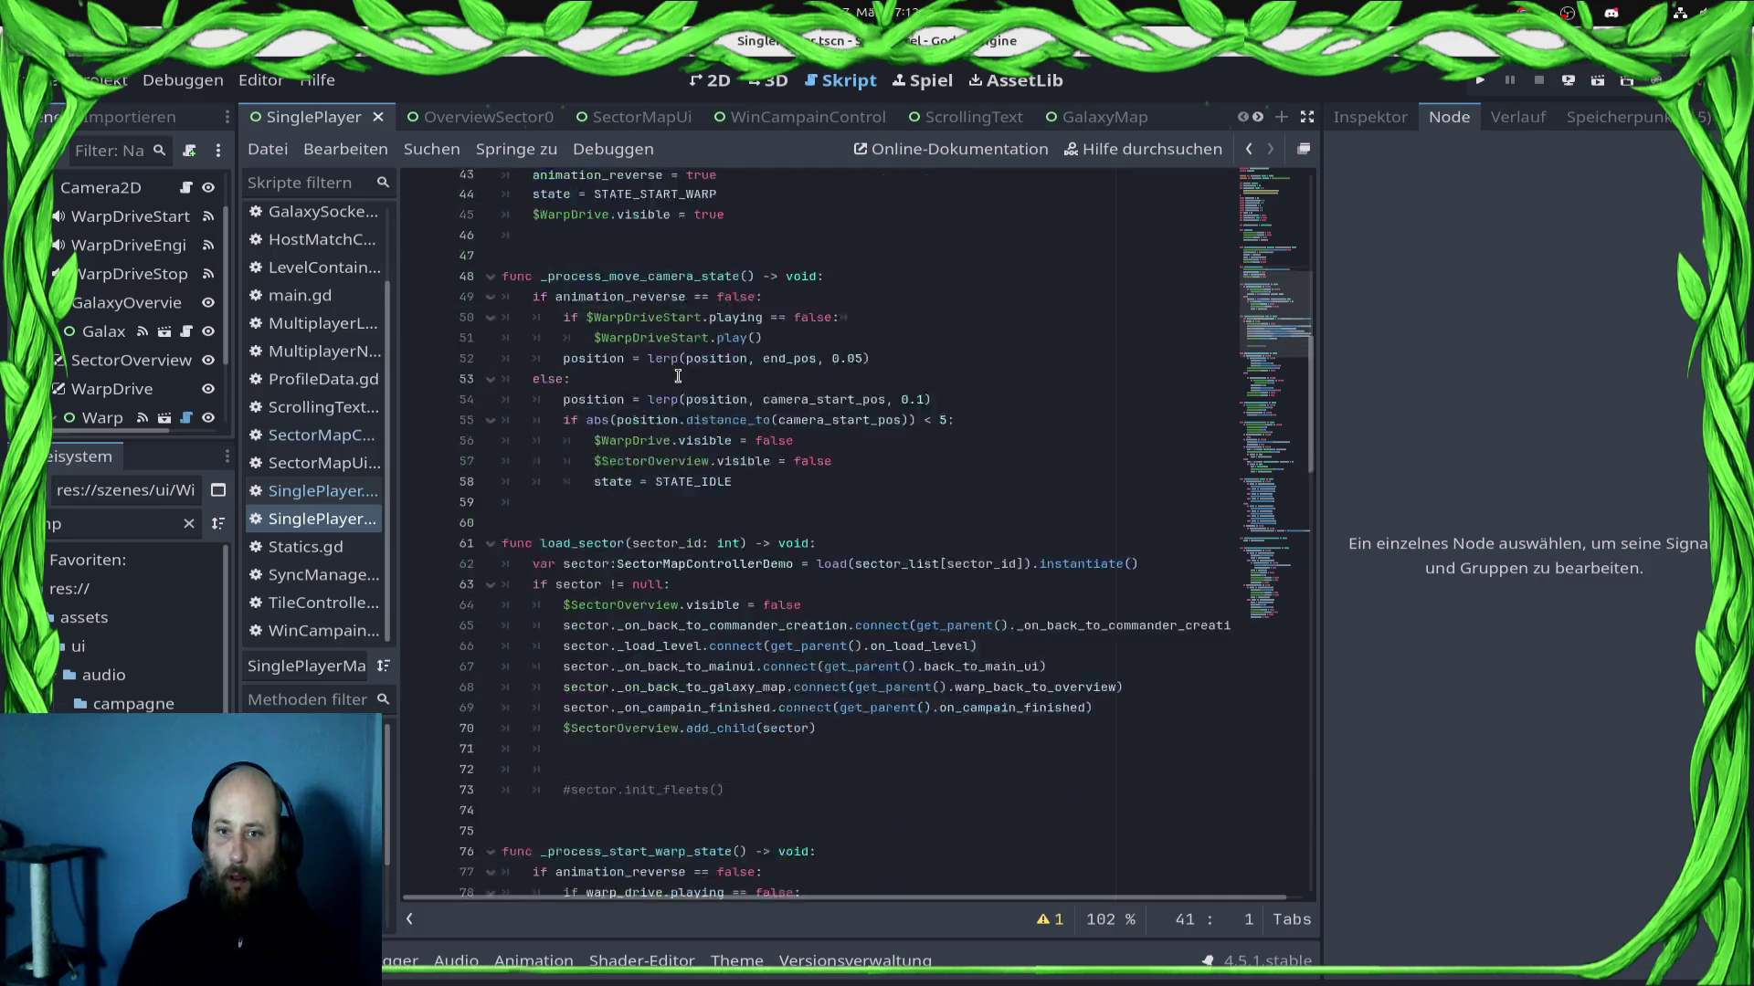
{"action": "scroll", "coordinate": [678, 375], "scroll_direction": "down", "scroll_amount": 14}
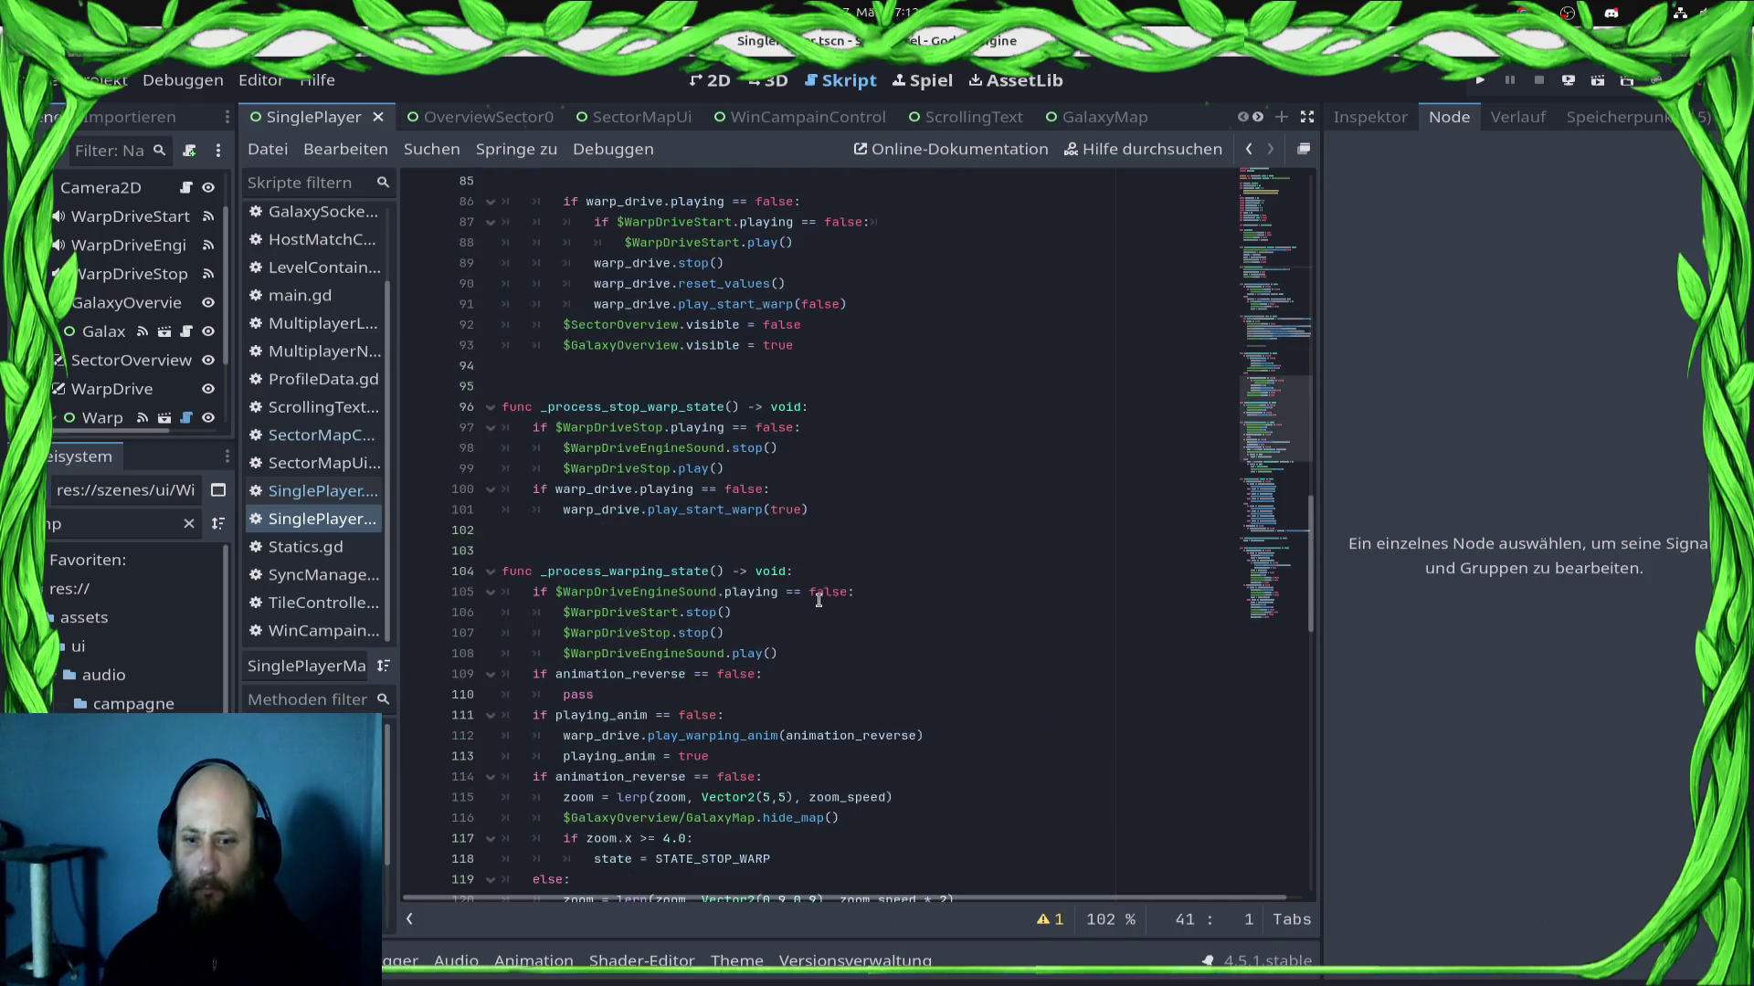
{"action": "scroll", "coordinate": [818, 600], "scroll_direction": "down", "scroll_amount": 8}
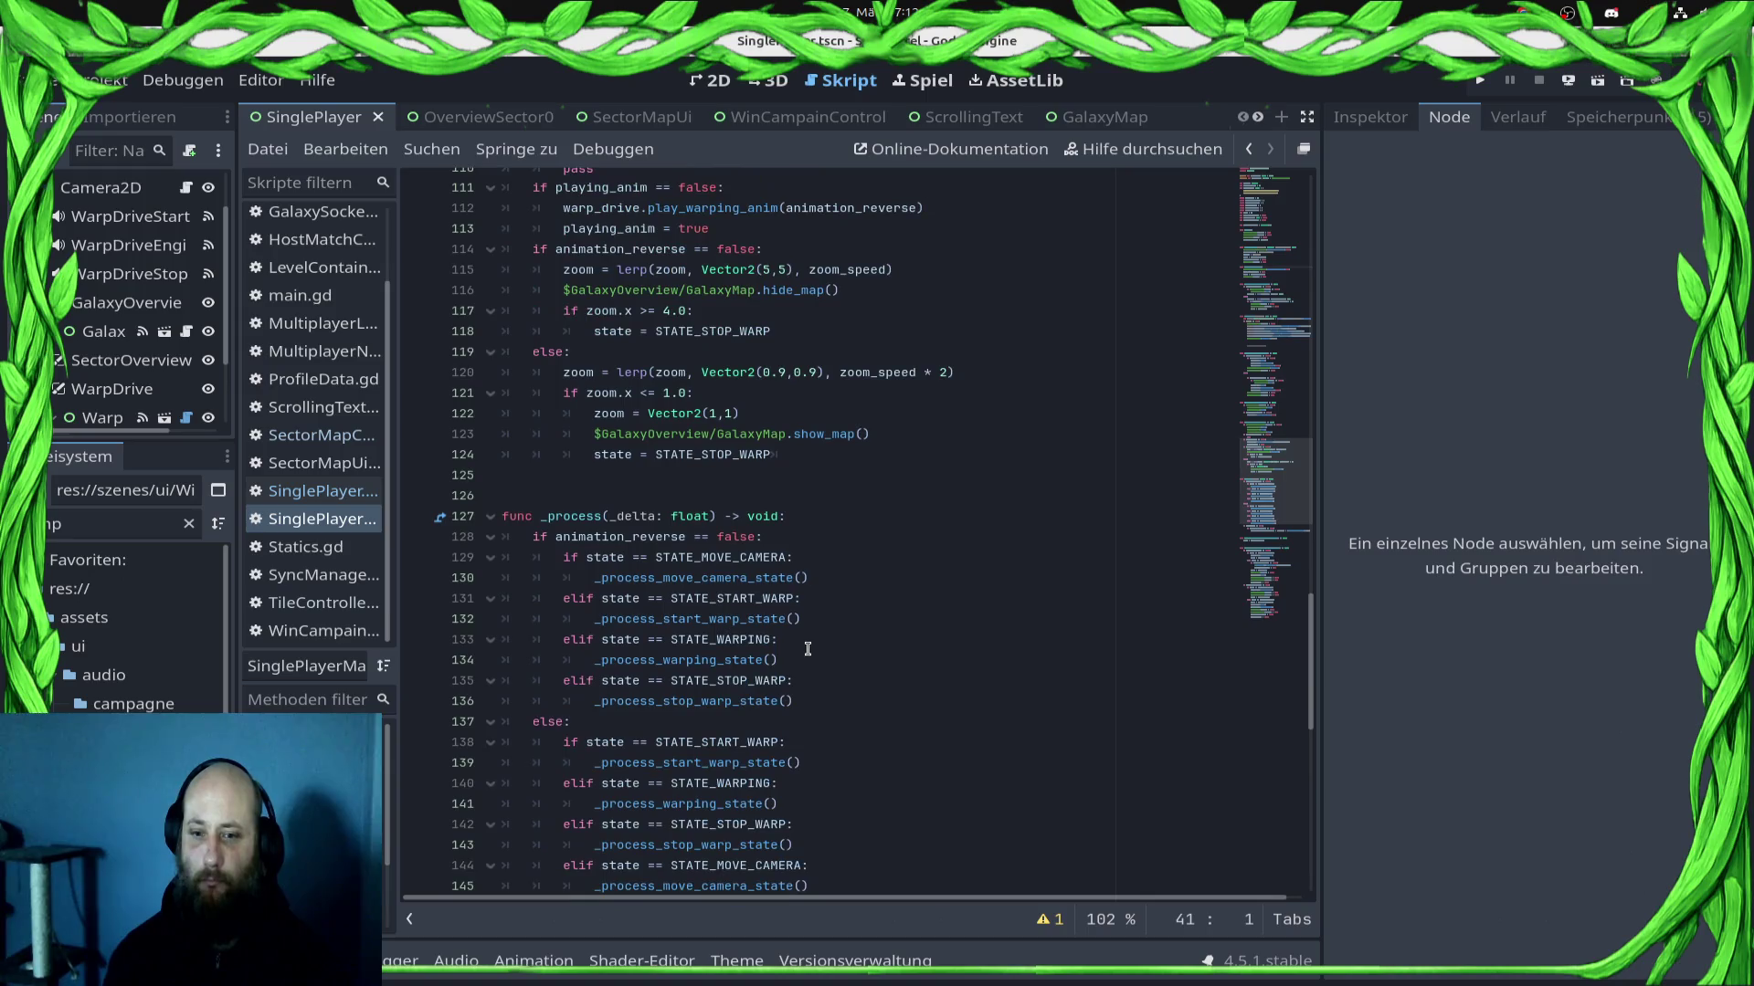
{"action": "left_click", "coordinate": [834, 437], "text": "ctrl"}
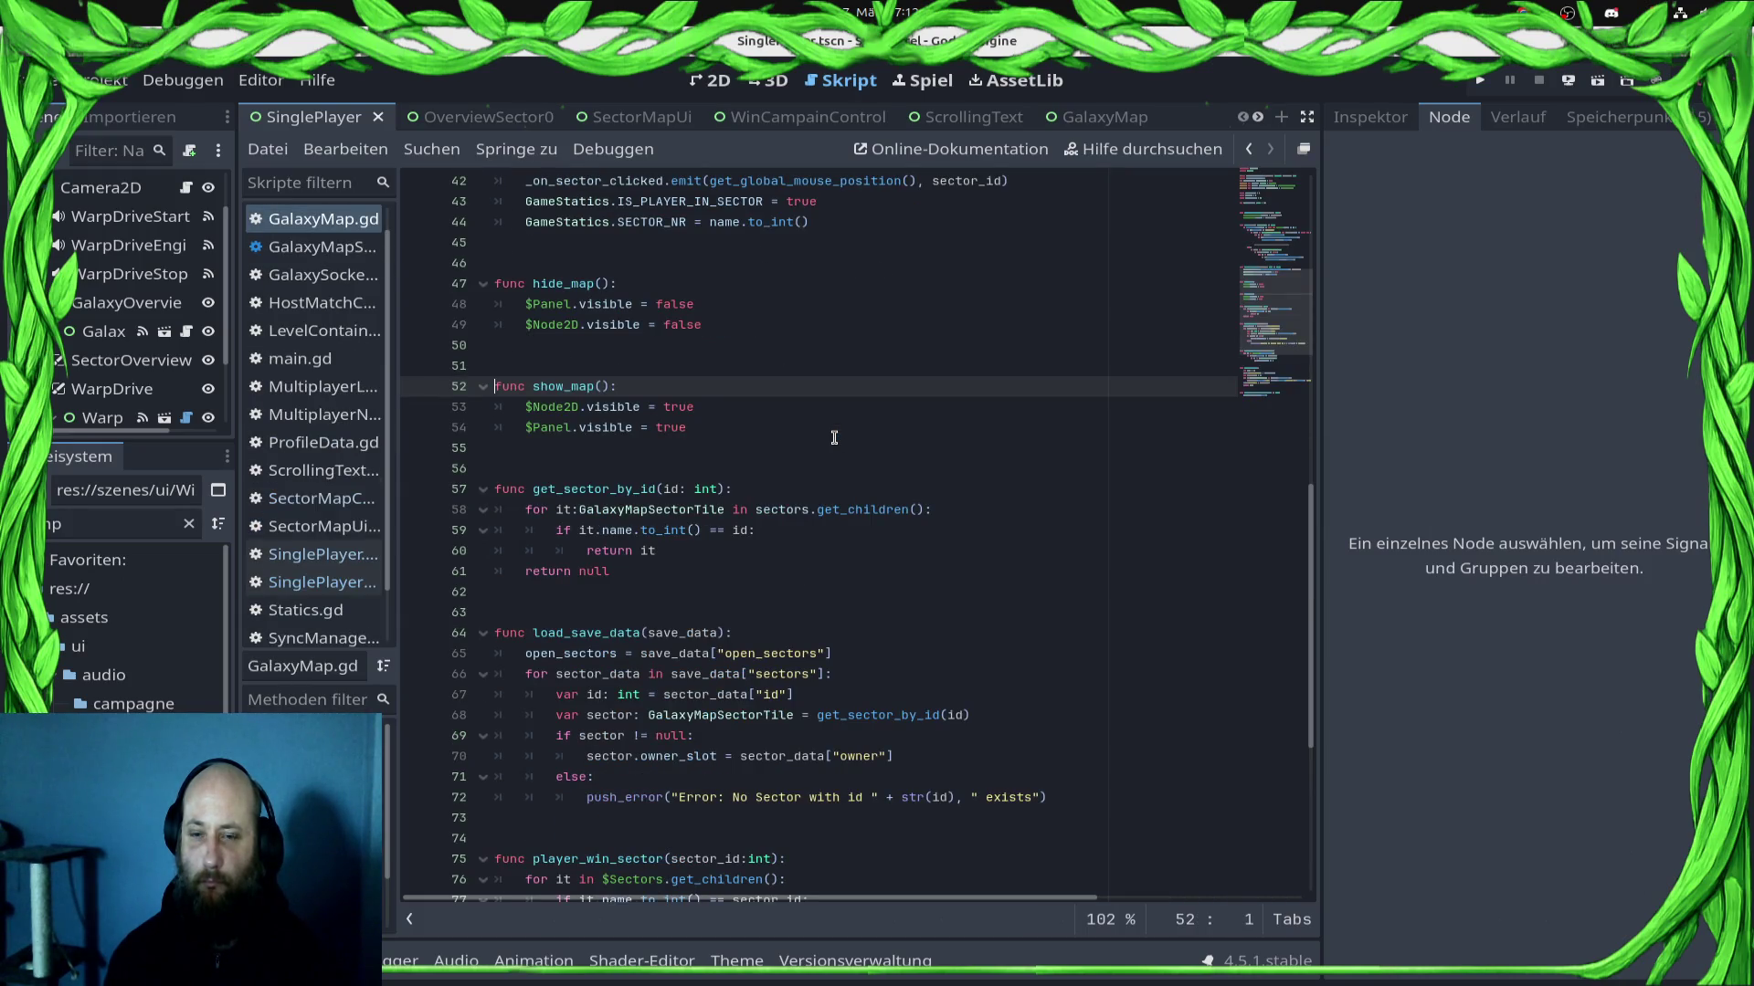
Step: Add galaxy_map.show_map() after the queue_free loop in on_campain_finished, save, and start a test run
{"action": "left_click", "coordinate": [315, 582]}
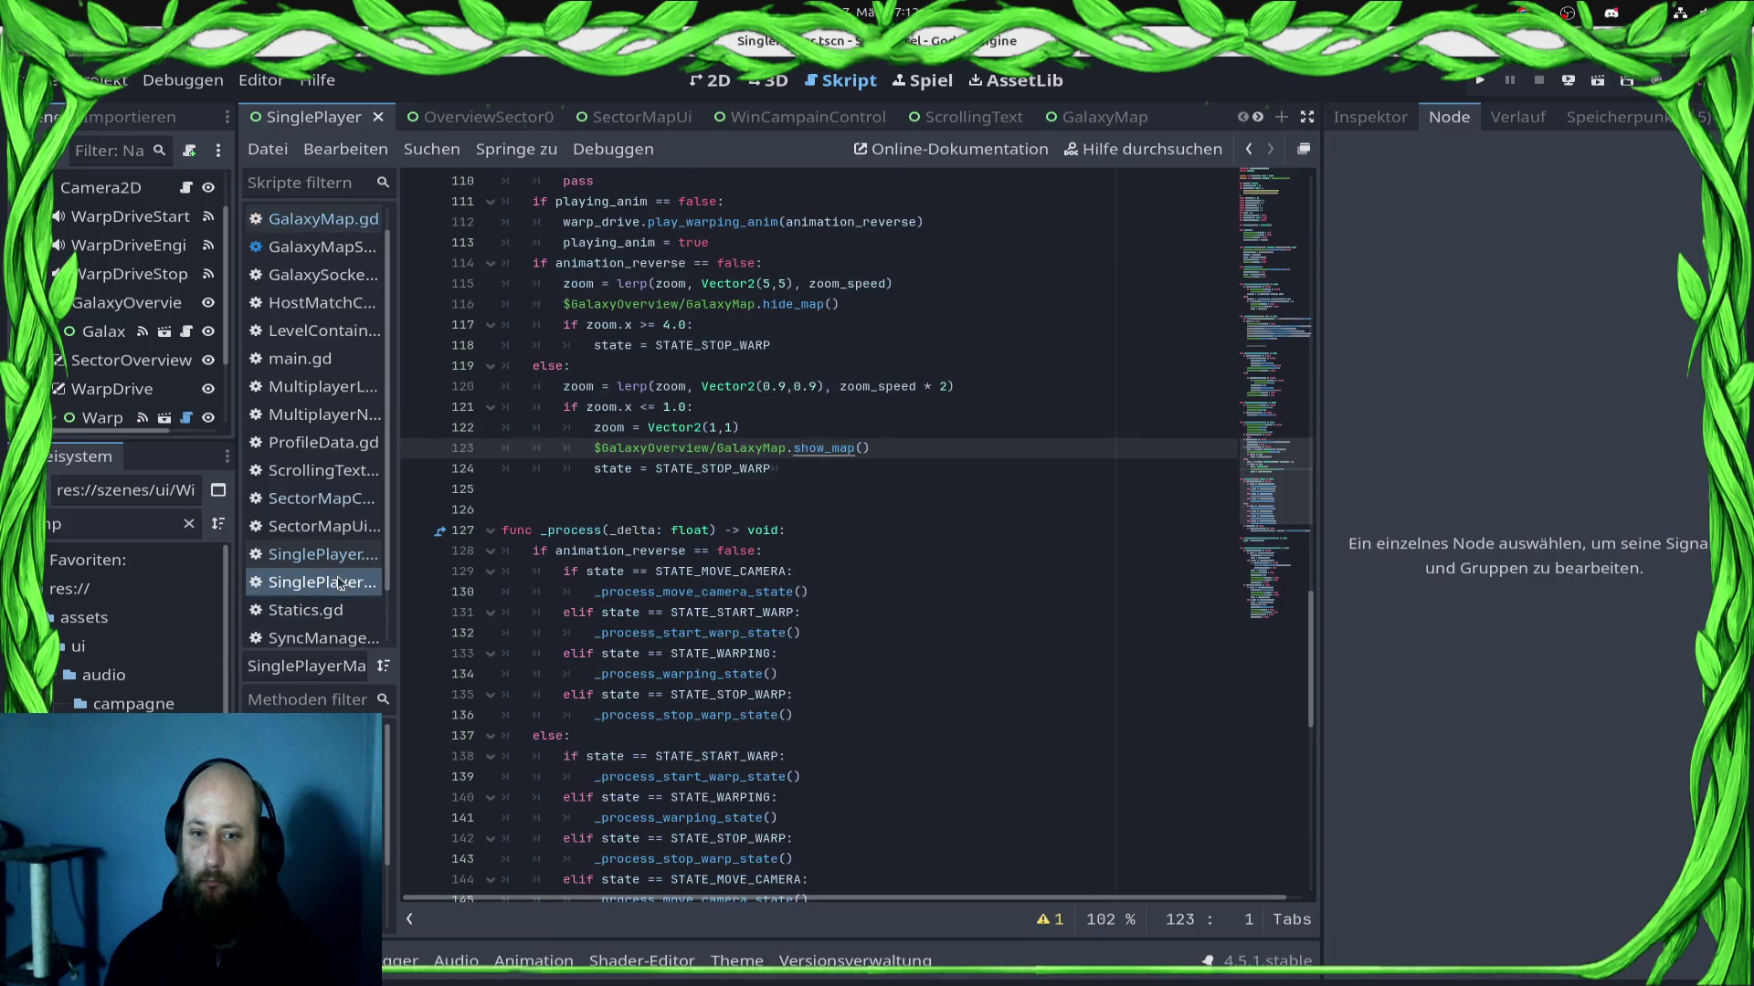
{"action": "left_click", "coordinate": [317, 555]}
{"action": "left_click", "coordinate": [786, 676]}
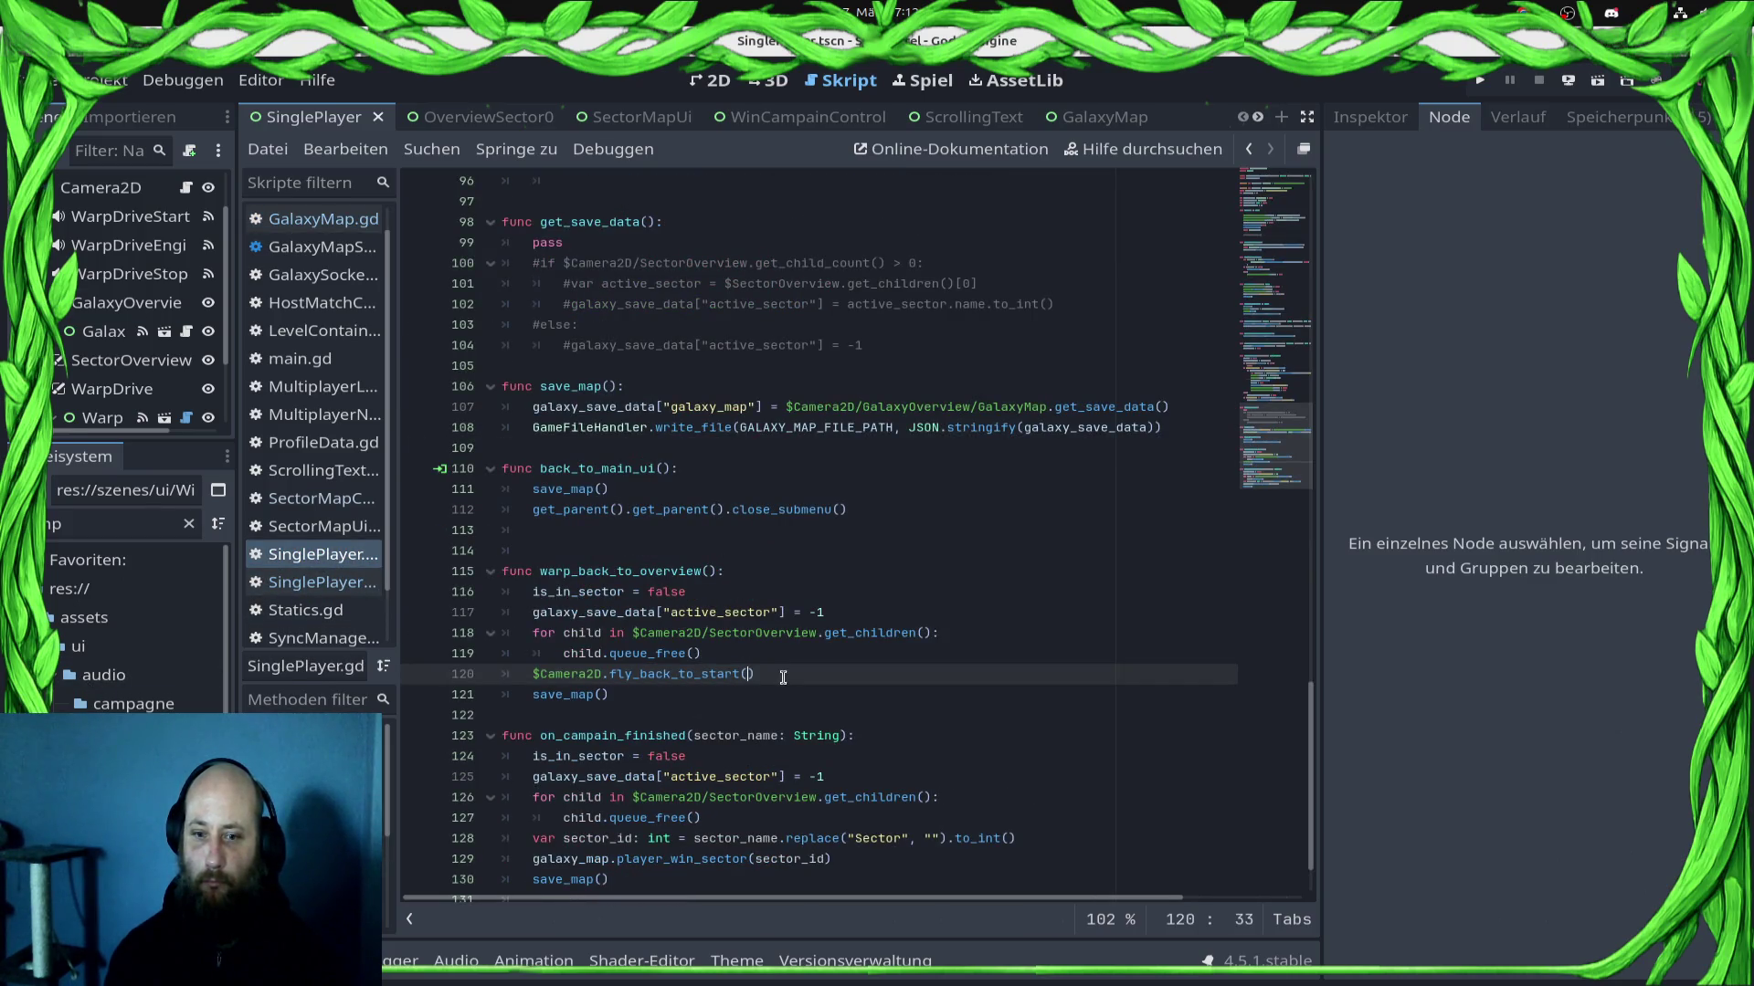
{"action": "scroll", "coordinate": [806, 683], "scroll_direction": "down", "scroll_amount": 2}
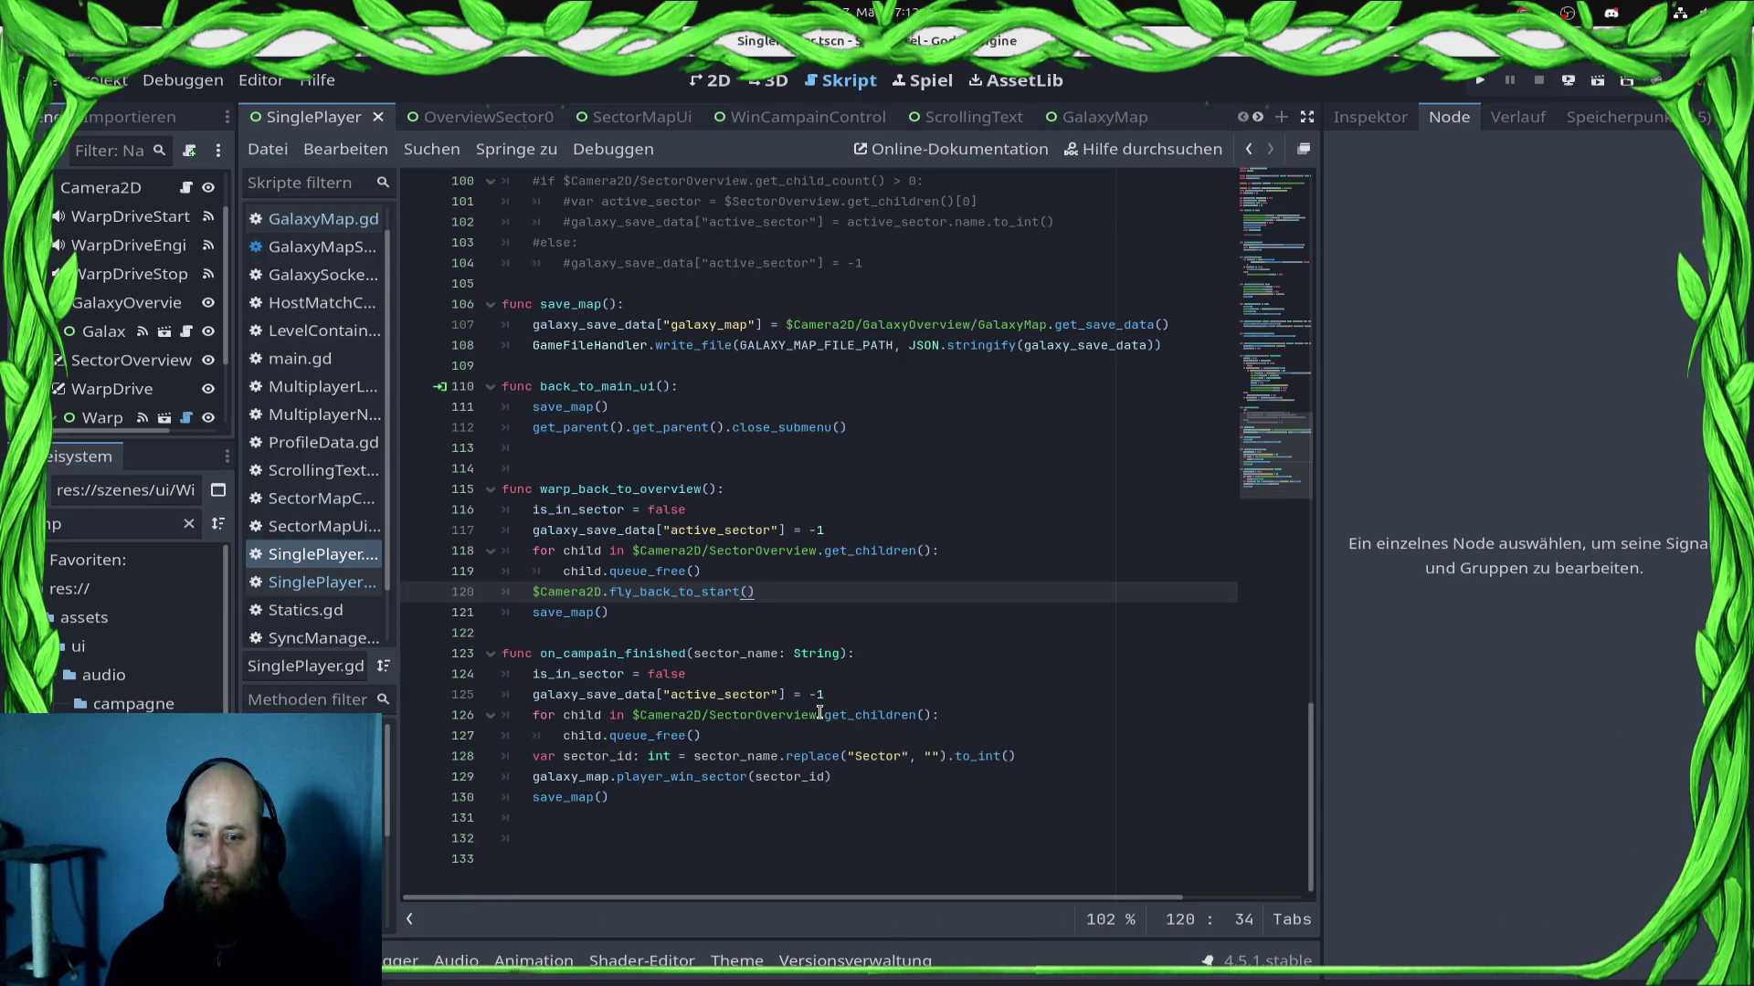
{"action": "left_click", "coordinate": [777, 734]}
{"action": "key", "text": "Return"}
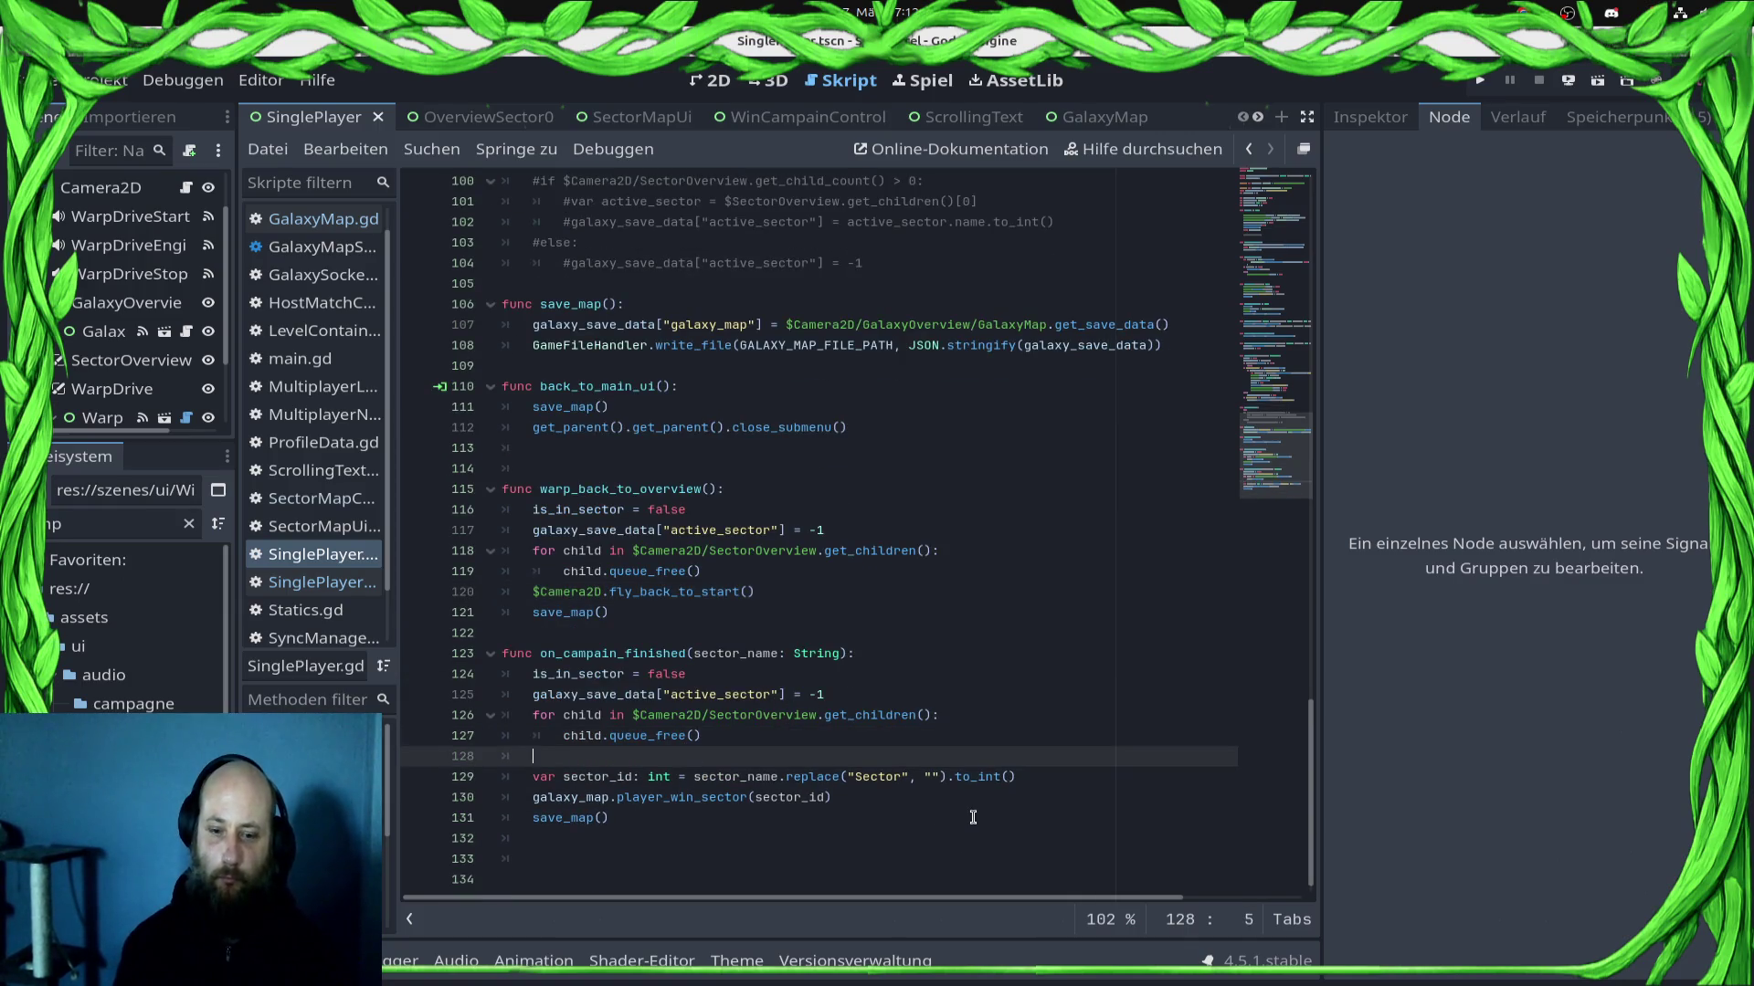
{"action": "type", "text": "galaxy_map."}
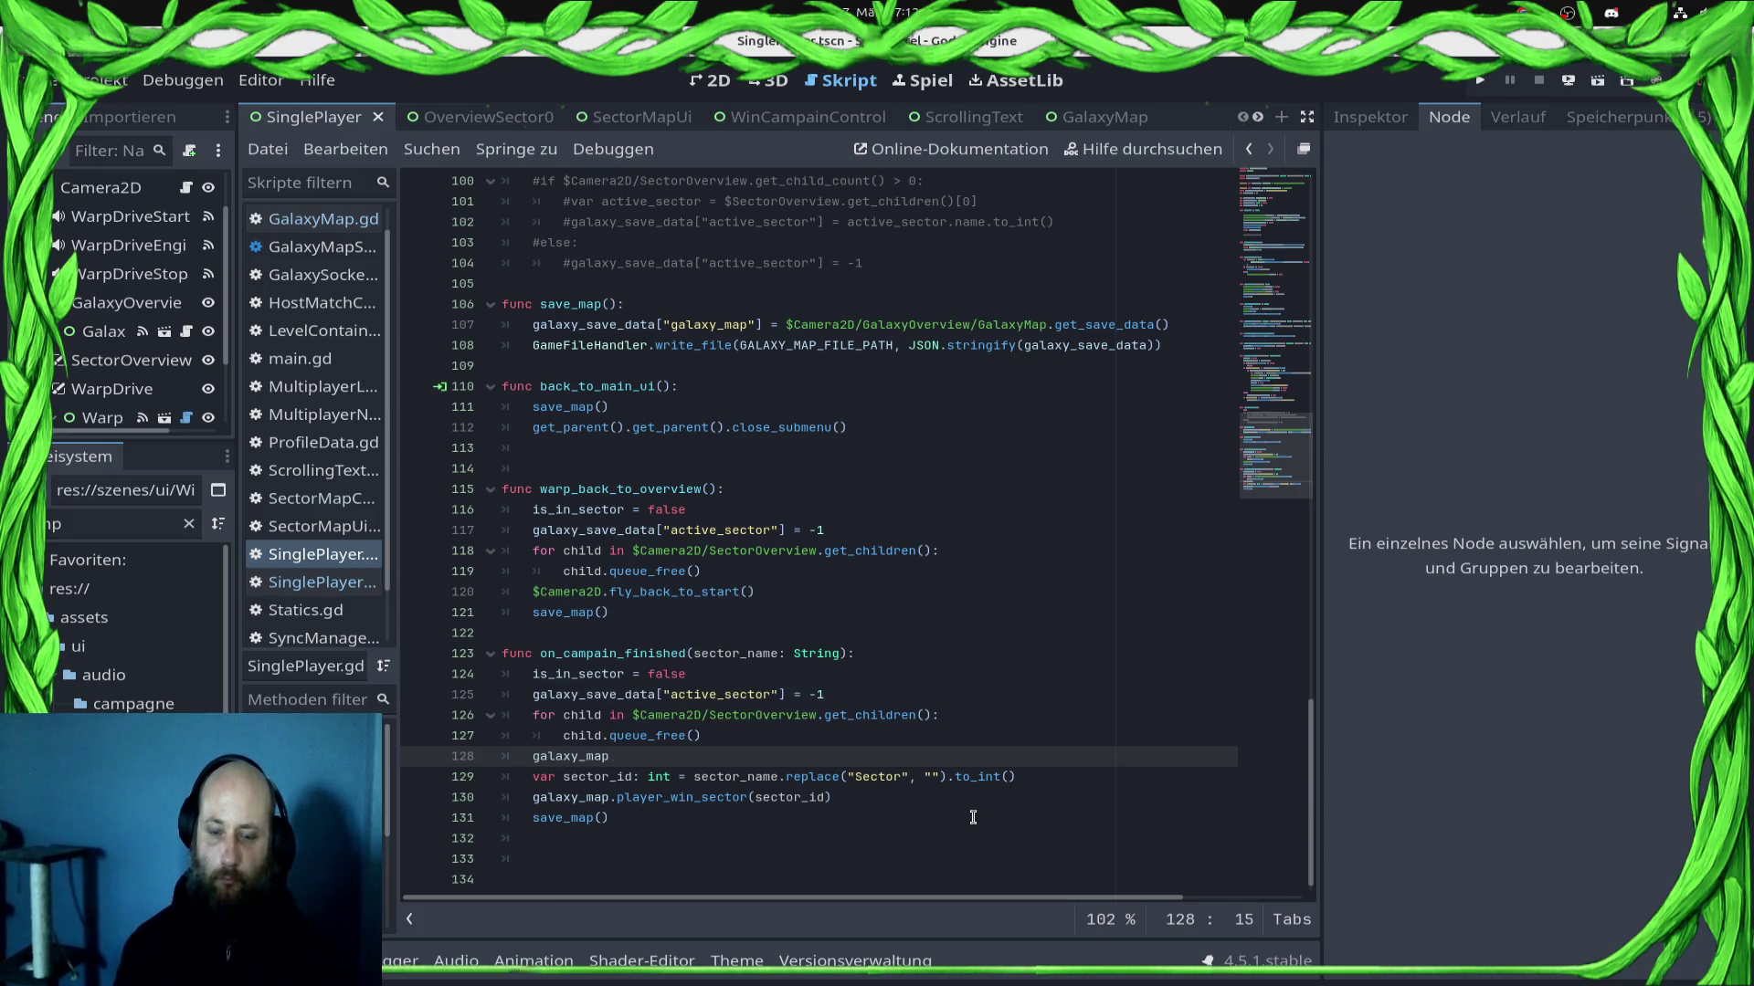
{"action": "type", "text": "sh"}
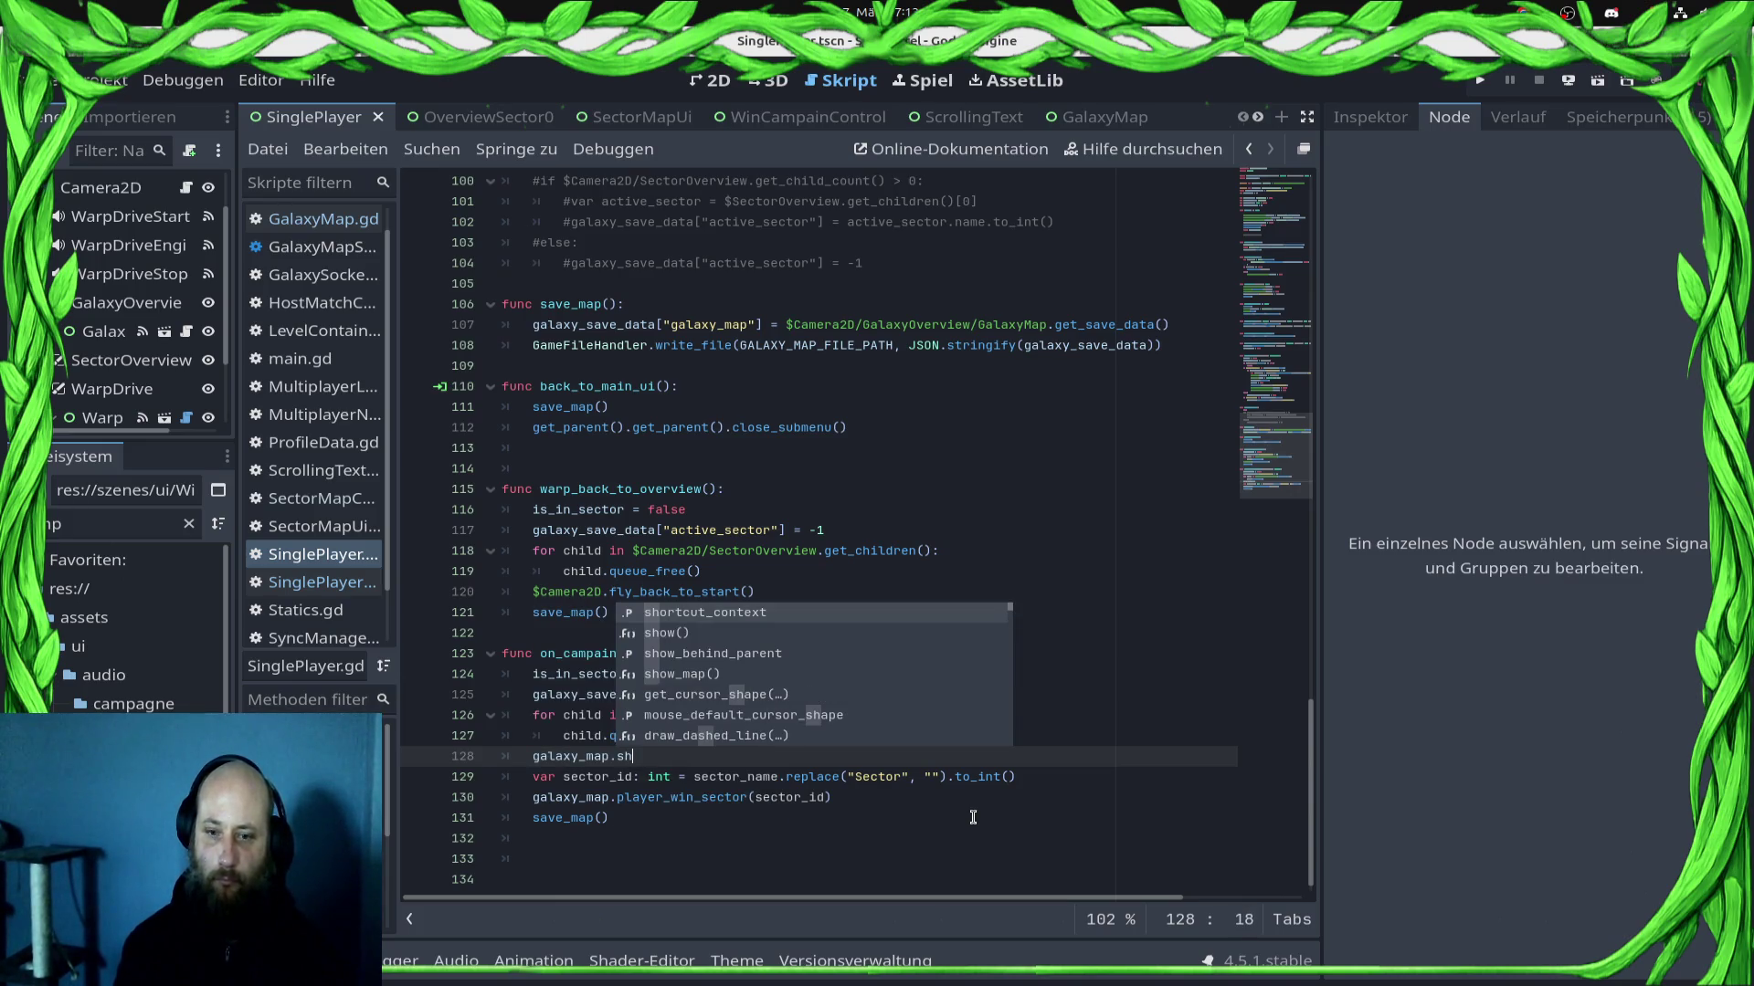
{"action": "type", "text": "ow"}
{"action": "key", "text": "Down"}
{"action": "key", "text": "Down"}
{"action": "key", "text": "Return"}
{"action": "key", "text": "ctrl+s"}
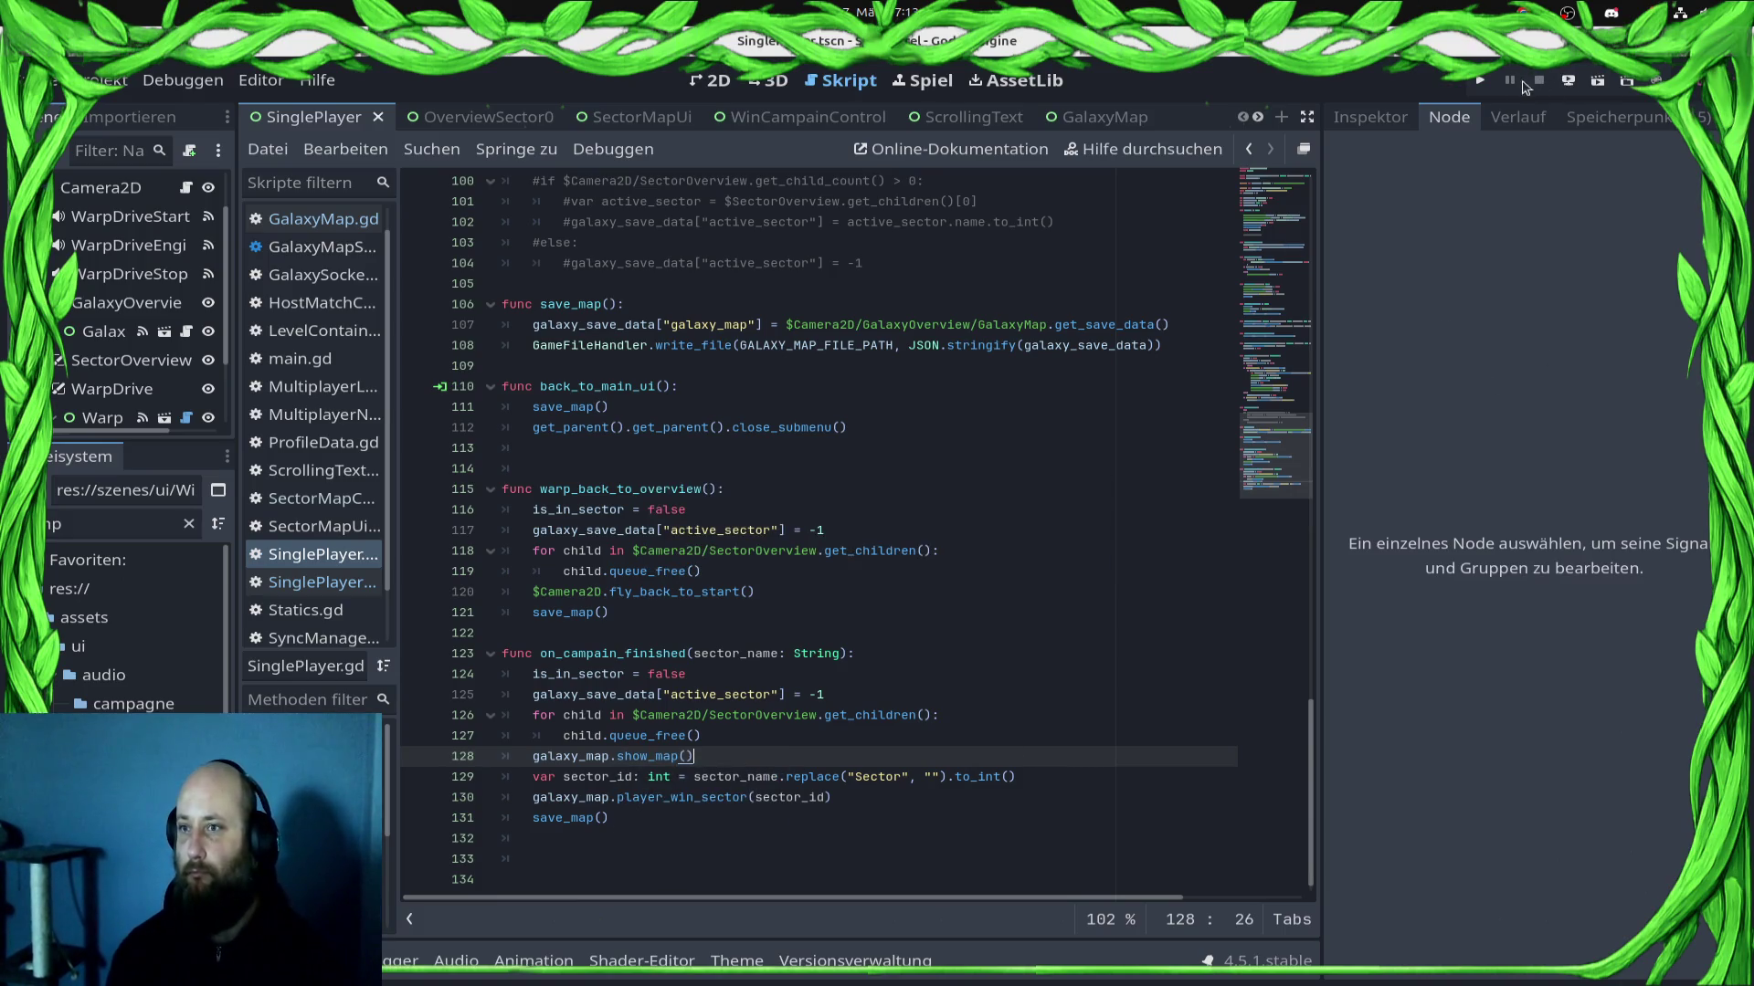
{"action": "left_click", "coordinate": [1480, 80]}
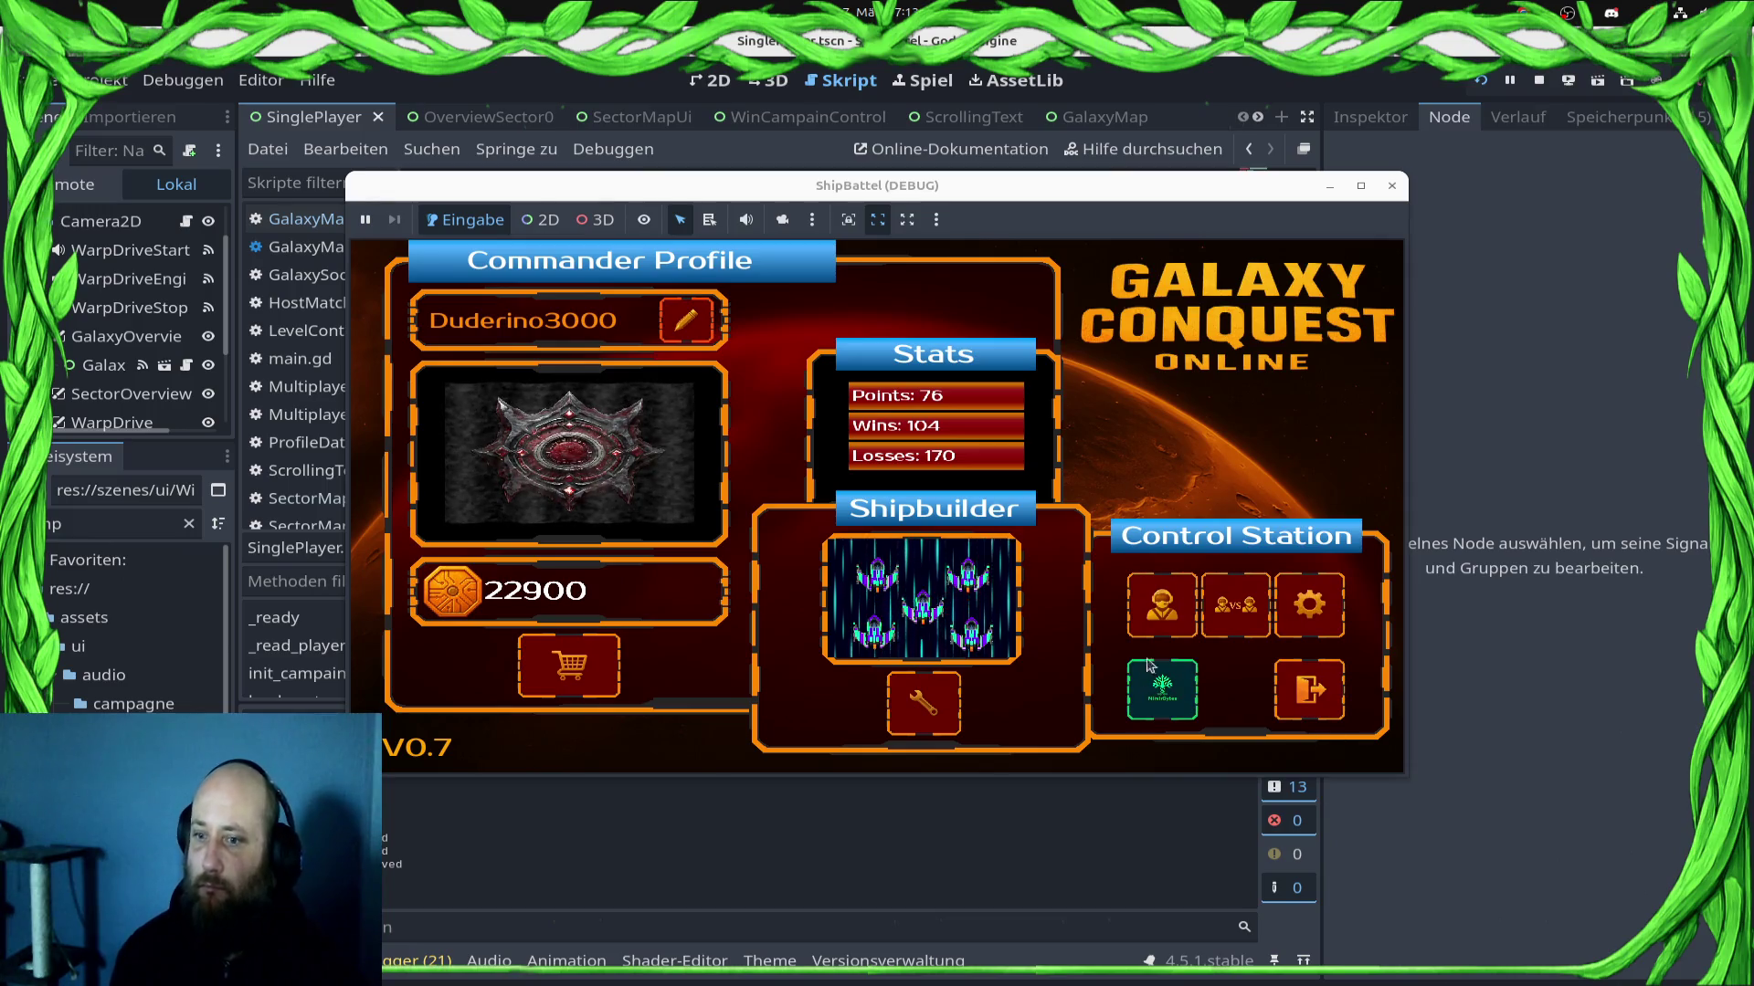
Step: Enter the campaign galaxy map via the Control Station button, hitting the line-84 Nil get_polygon_centroid error
{"action": "left_click", "coordinate": [1163, 683]}
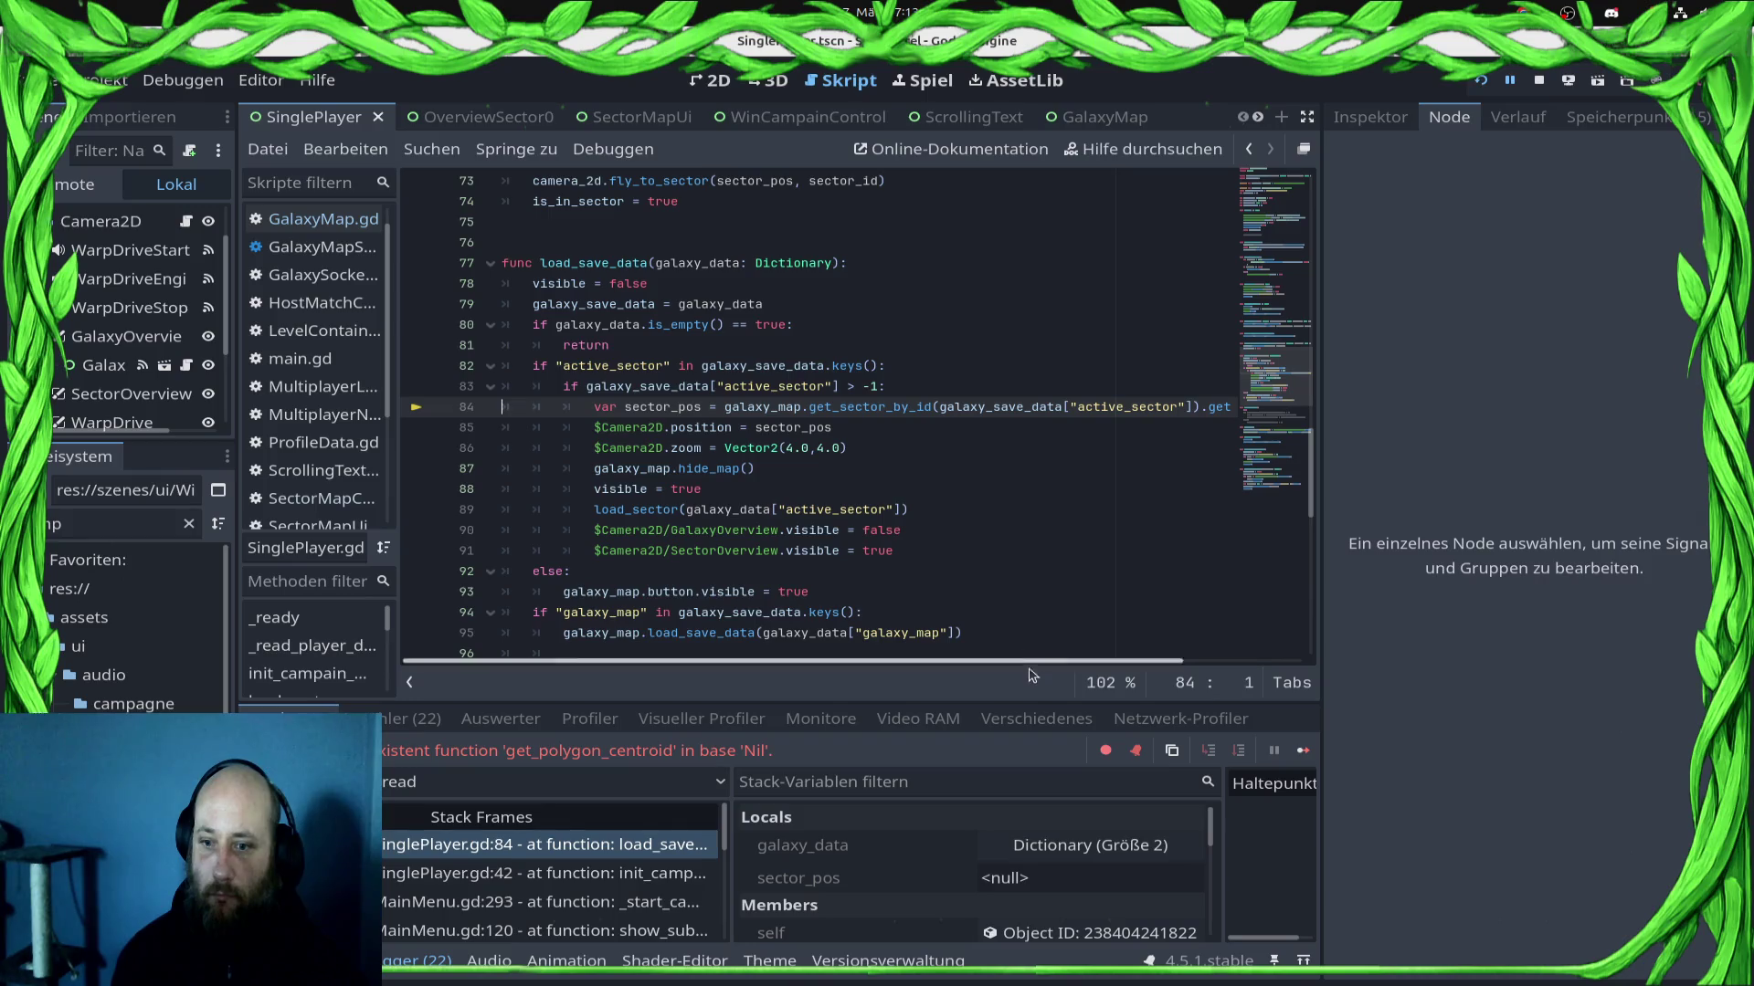
{"action": "left_click_drag", "start_coordinate": [1049, 664], "coordinate": [1311, 703]}
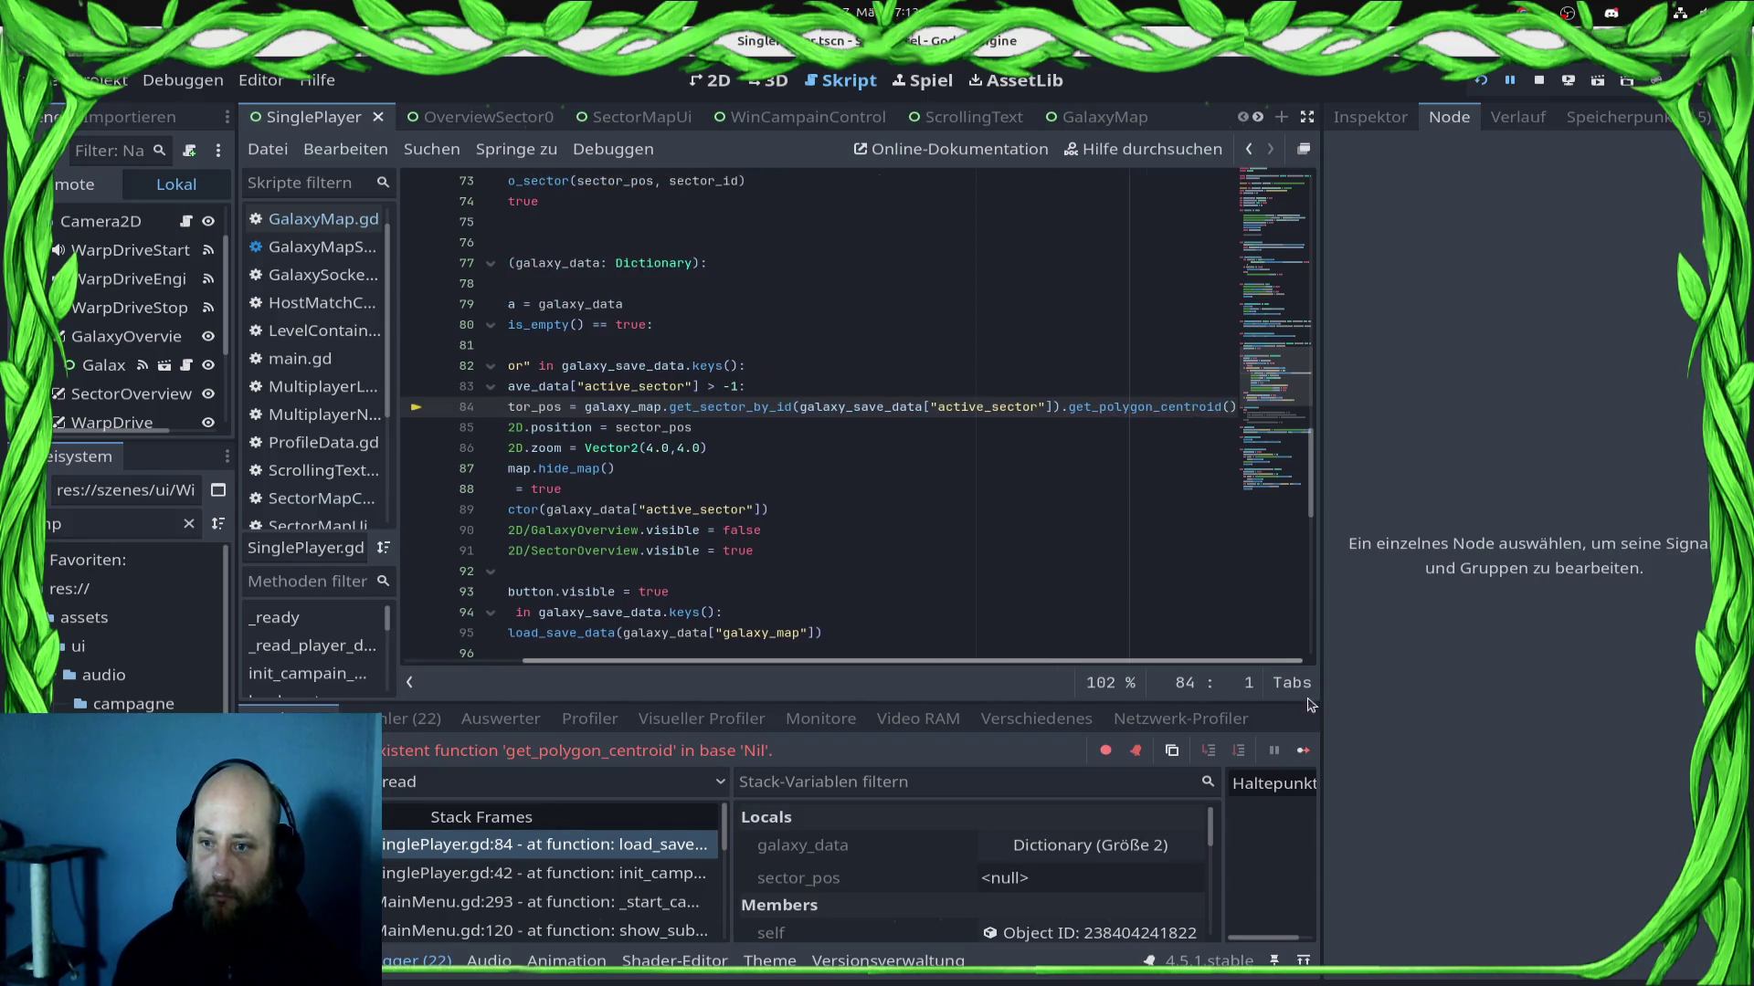
{"action": "scroll", "coordinate": [863, 636], "scroll_direction": "left", "scroll_amount": 3}
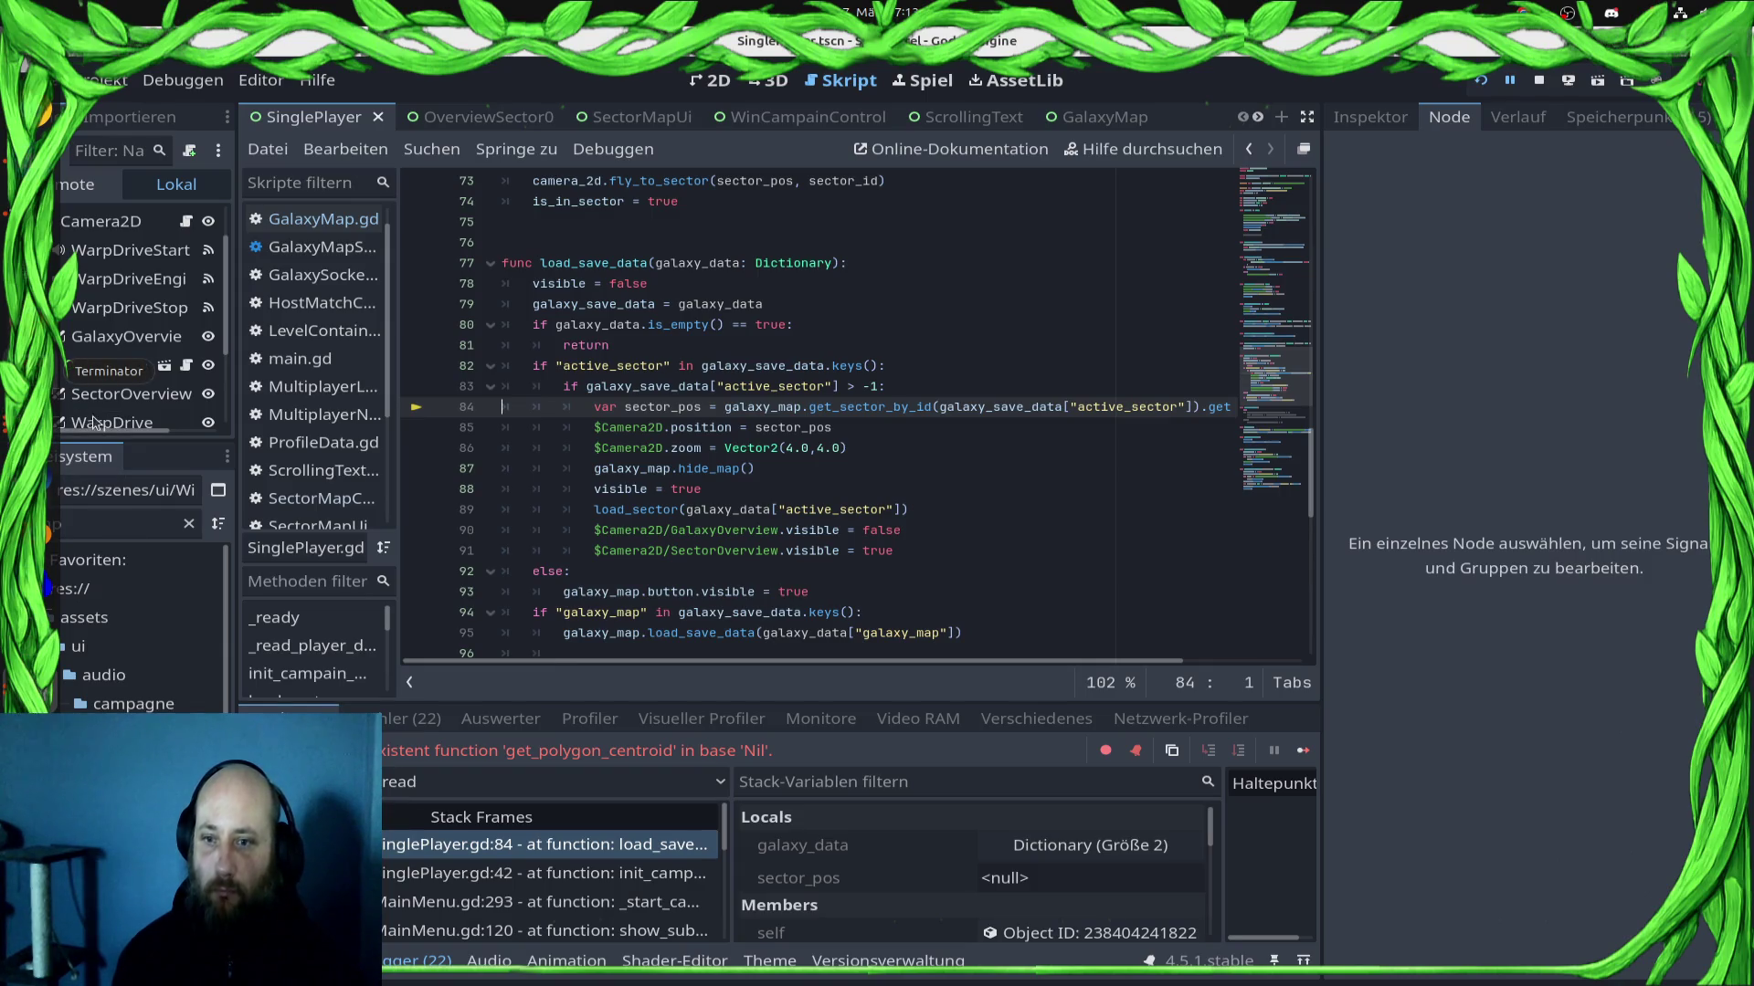
{"action": "left_click_drag", "start_coordinate": [566, 653], "coordinate": [806, 676]}
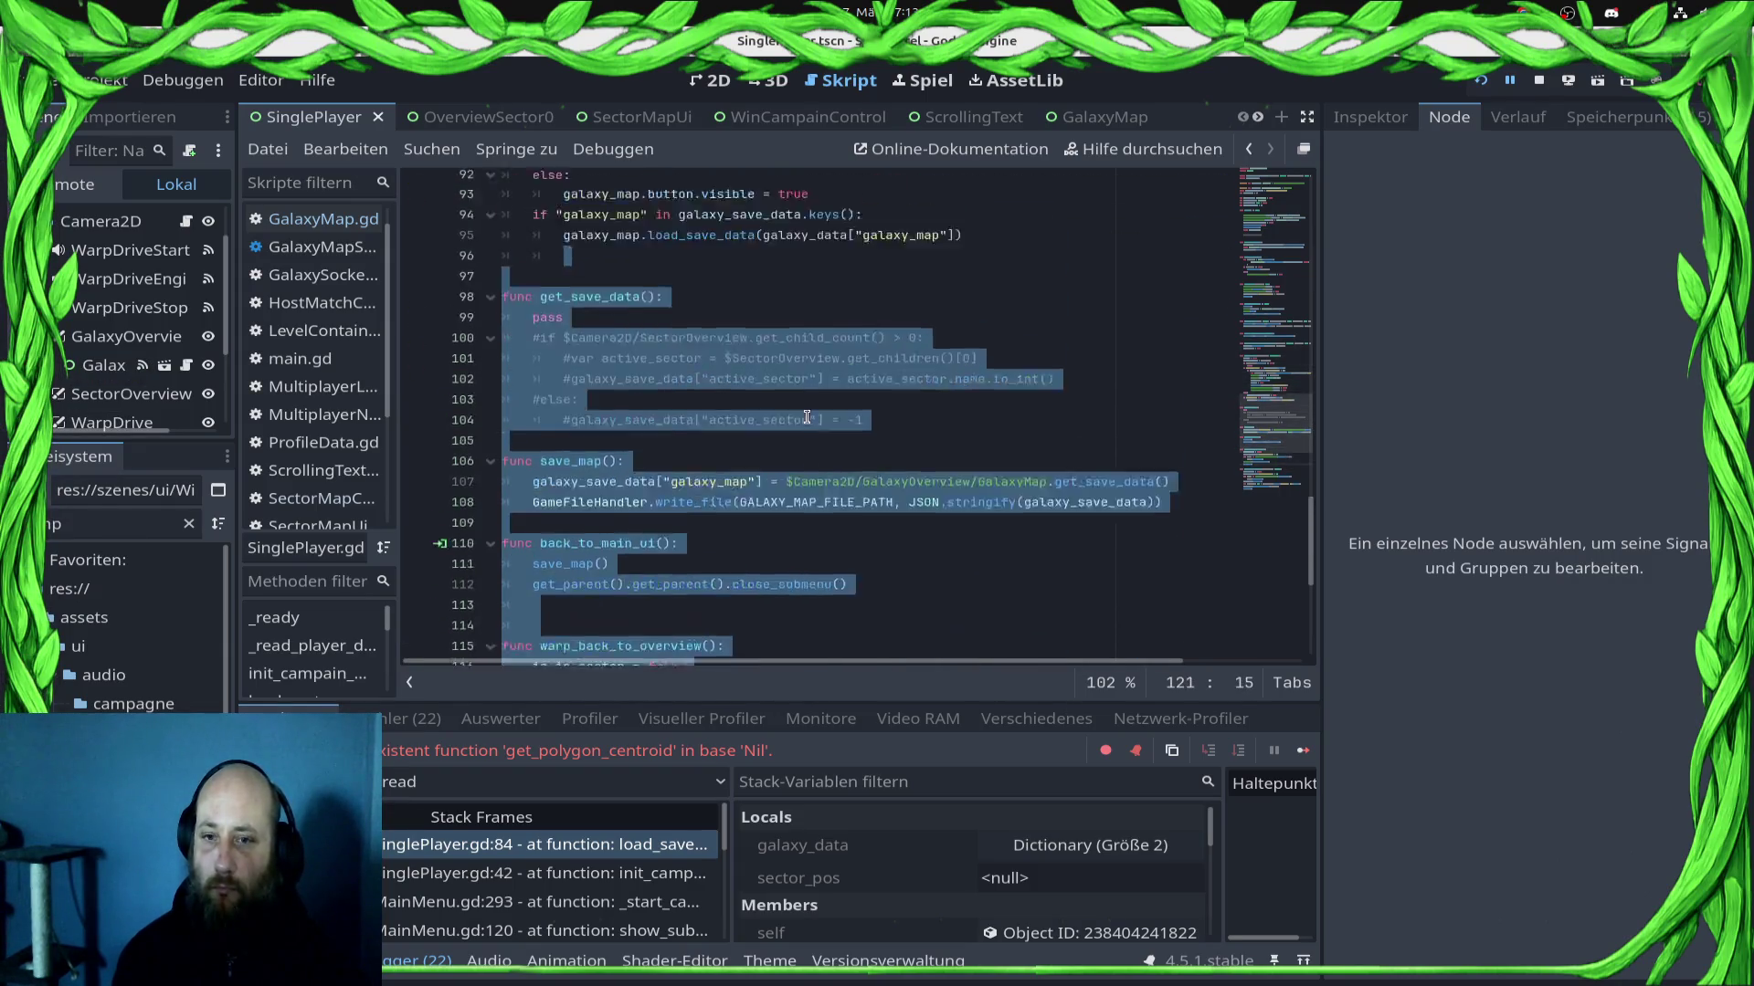
{"action": "scroll", "coordinate": [800, 430], "scroll_direction": "up", "scroll_amount": 5}
{"action": "left_click", "coordinate": [864, 429]}
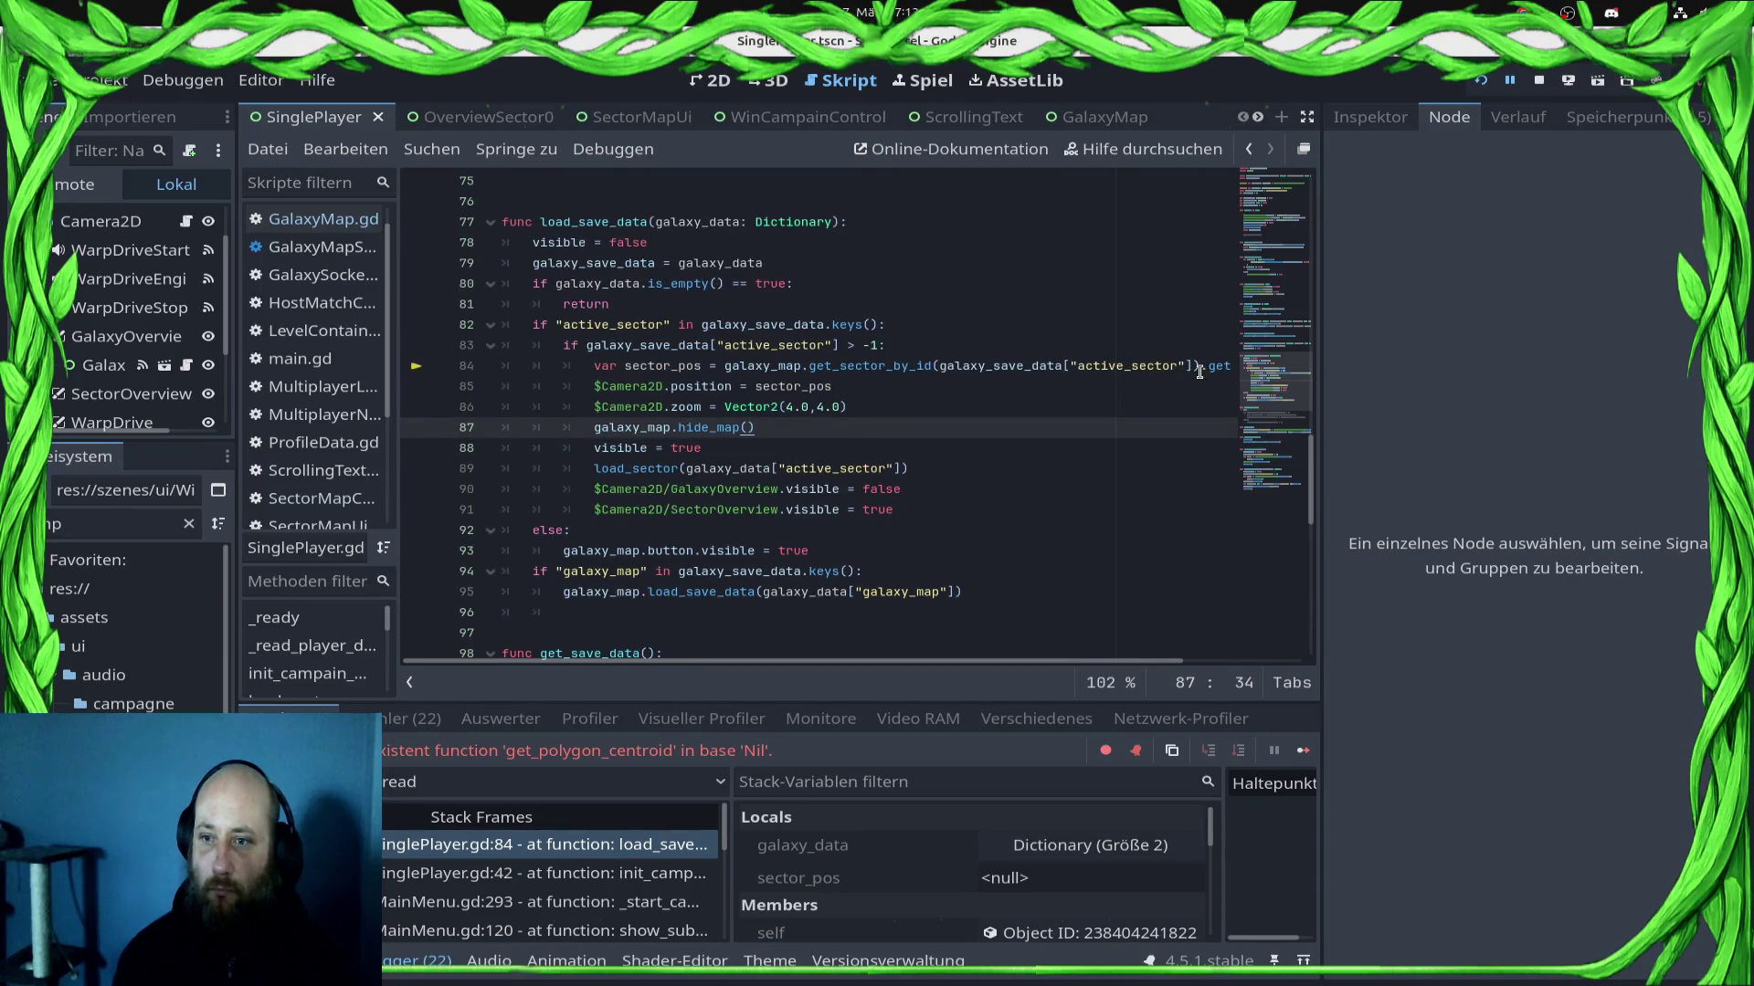
{"action": "left_click", "coordinate": [1199, 365]}
{"action": "left_click_drag", "start_coordinate": [1199, 365], "coordinate": [603, 366]}
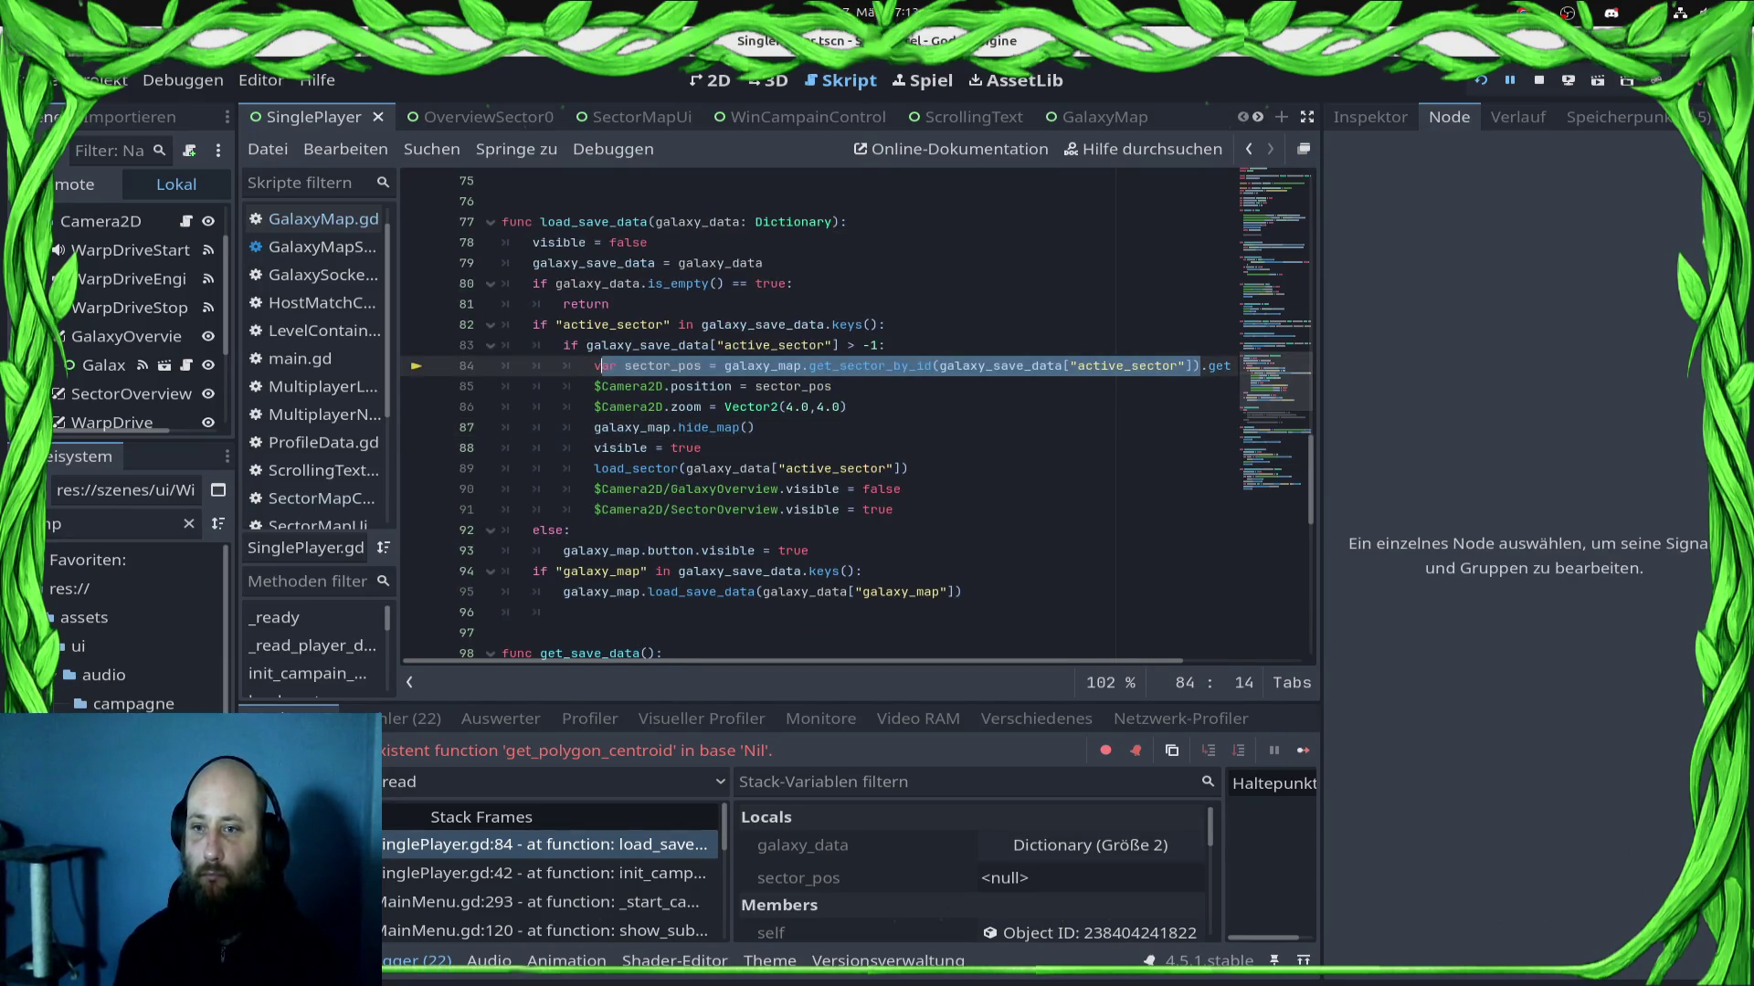
Step: In load_save_data, store the galaxy_map.get_sector_by_id lookup in a new var active_sector
{"action": "left_click", "coordinate": [886, 345]}
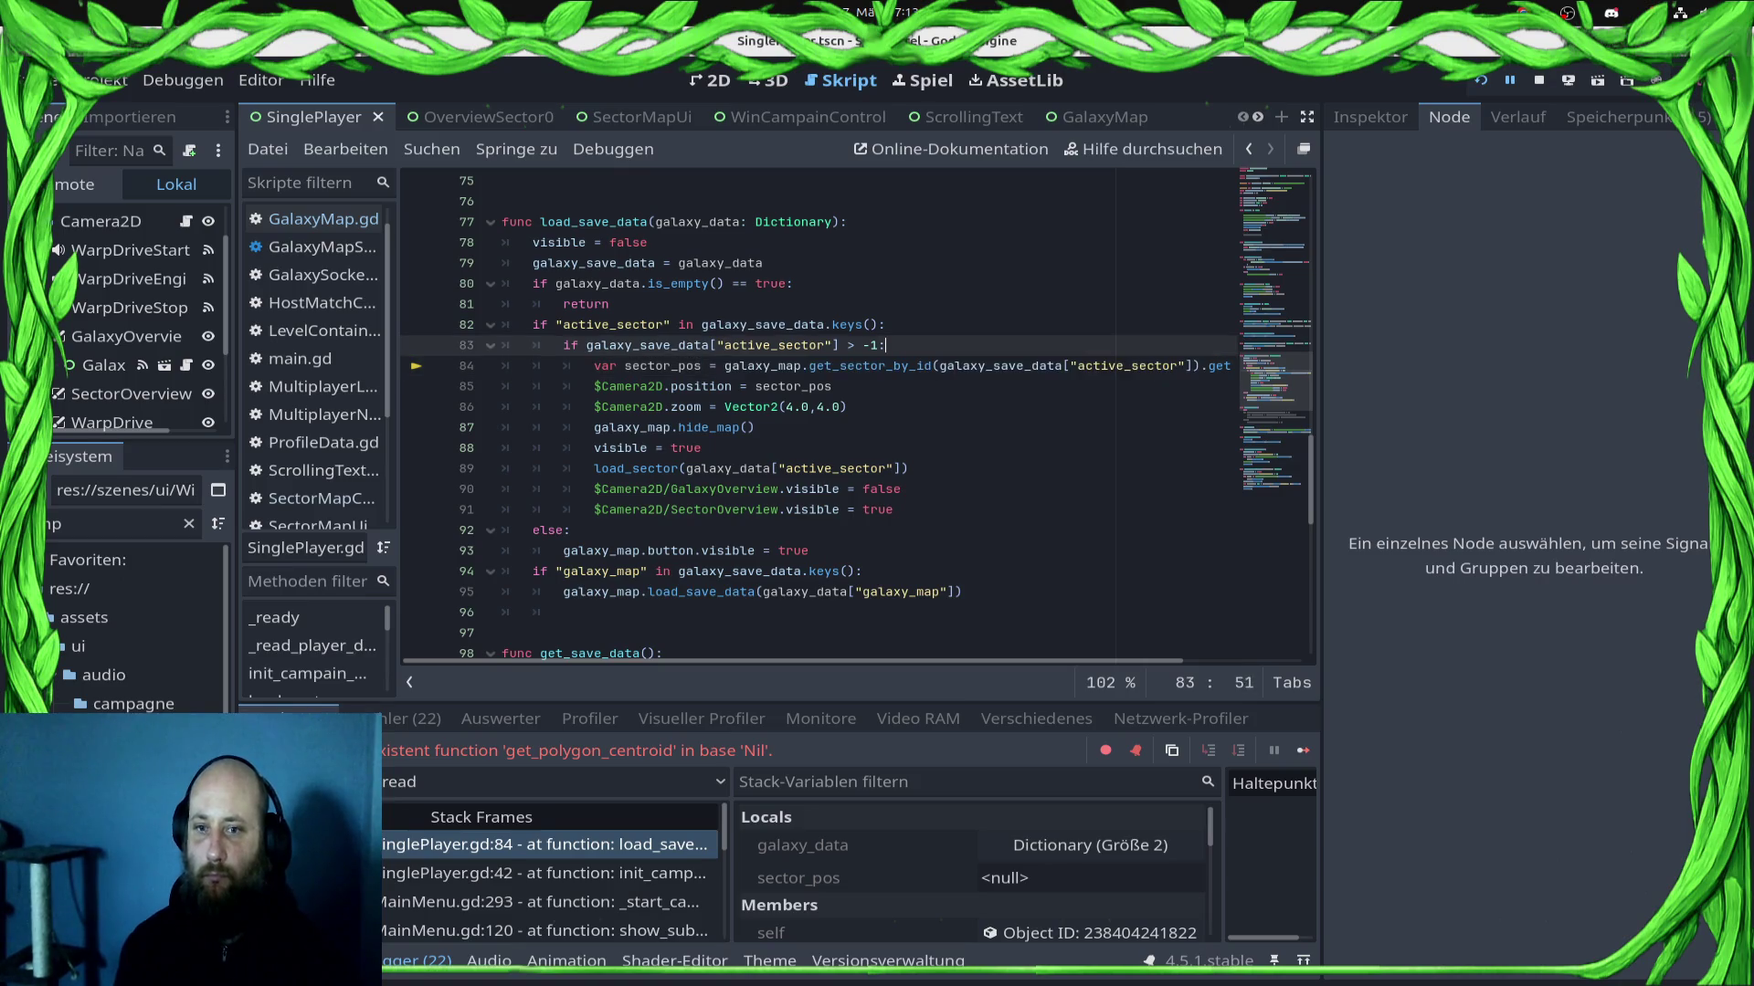
{"action": "key", "text": "Return"}
{"action": "type", "text": "galaxy_map.get_sector_by_id(galaxy_save_data[\"active_sector\"])"}
{"action": "type", "text": "if "}
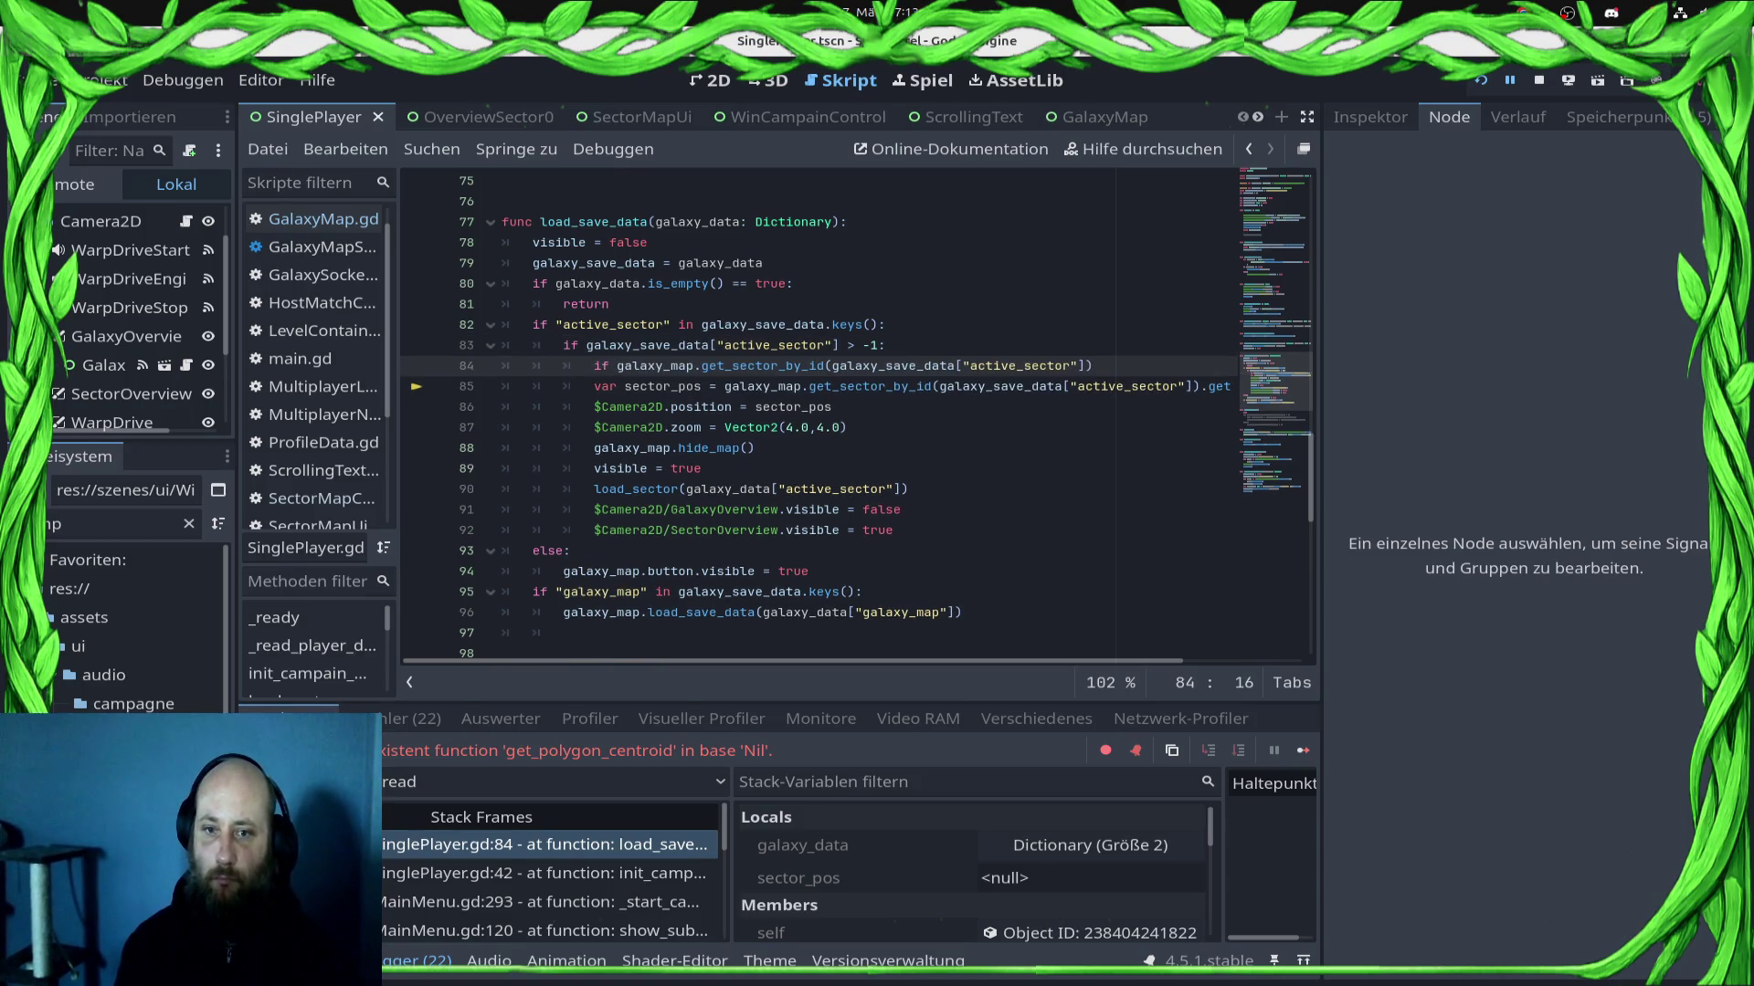
{"action": "type", "text": "!= null:"}
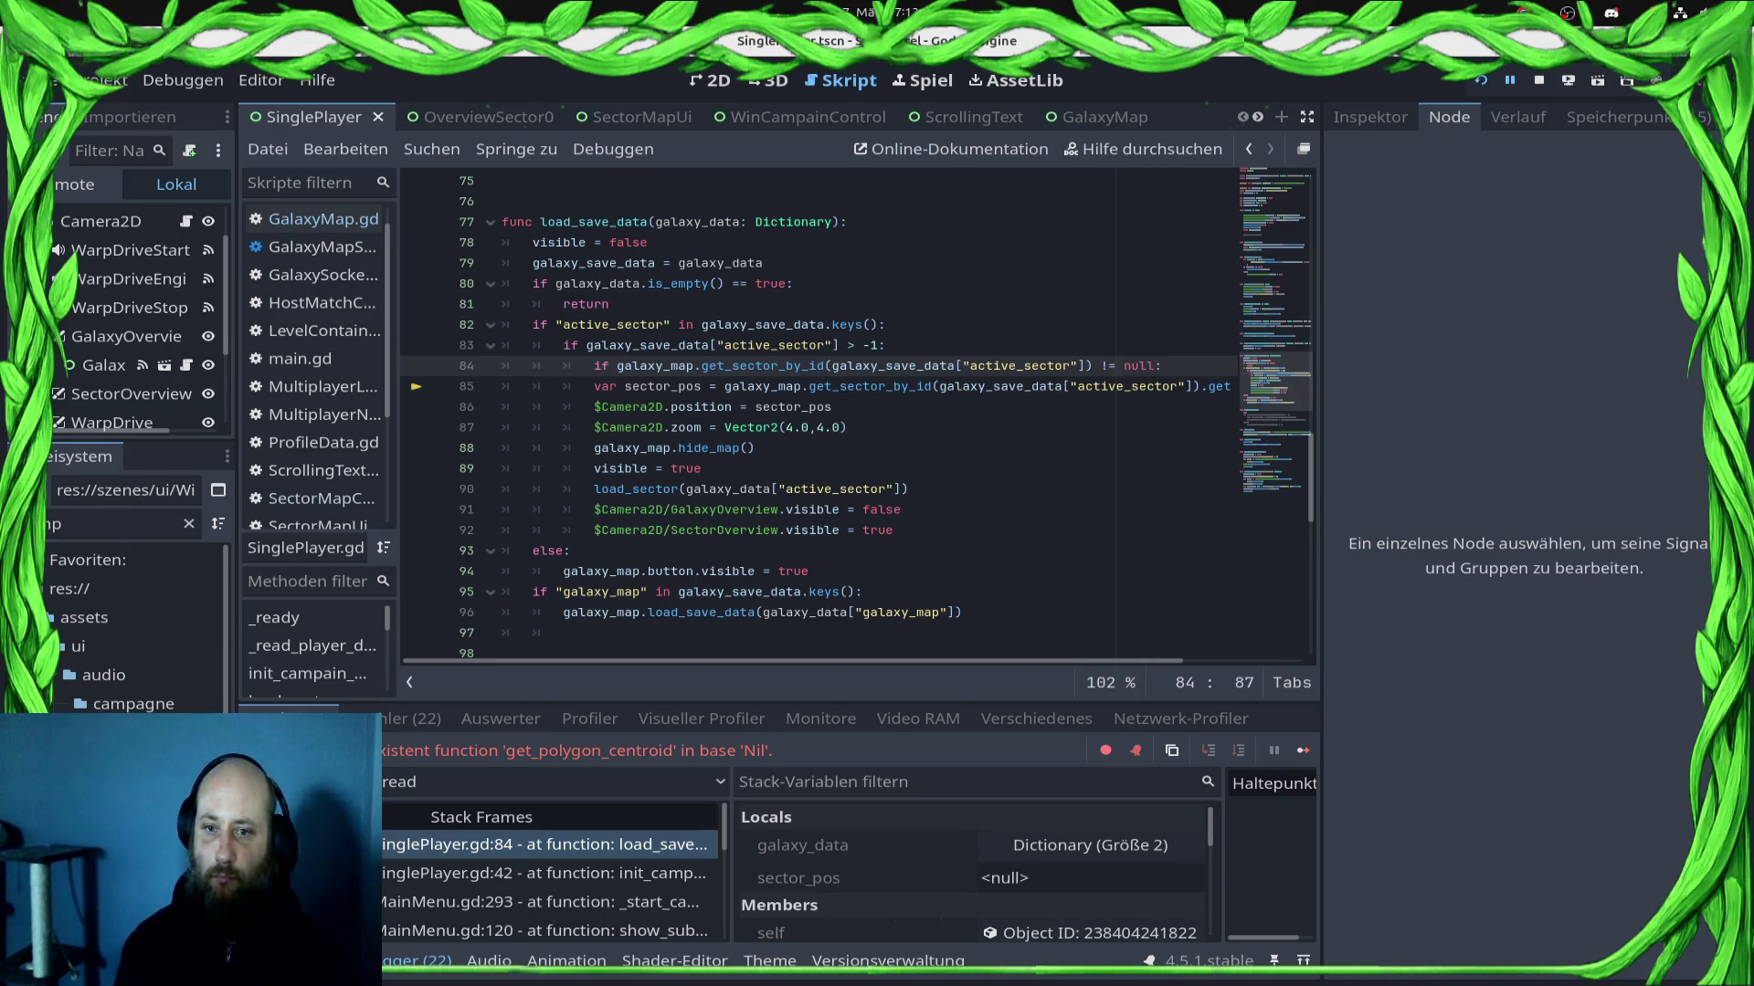
{"action": "key", "text": "ctrl+shift+Return"}
{"action": "type", "text": "var active_"}
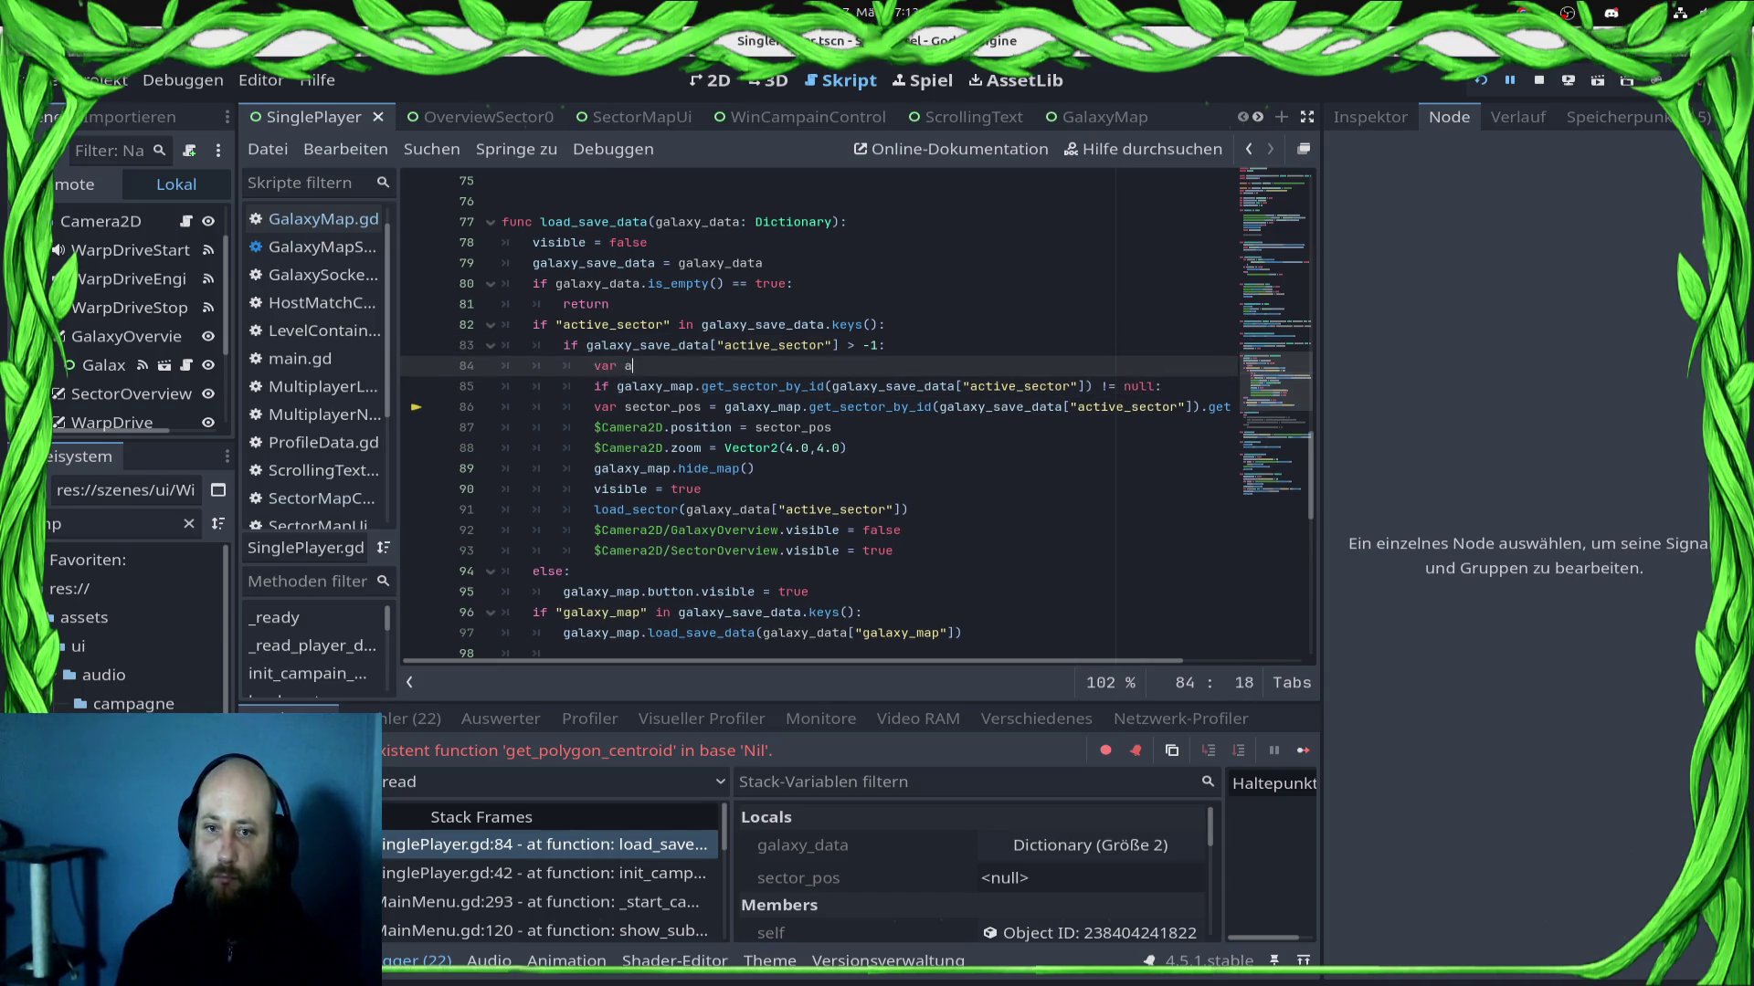
{"action": "type", "text": "sector"}
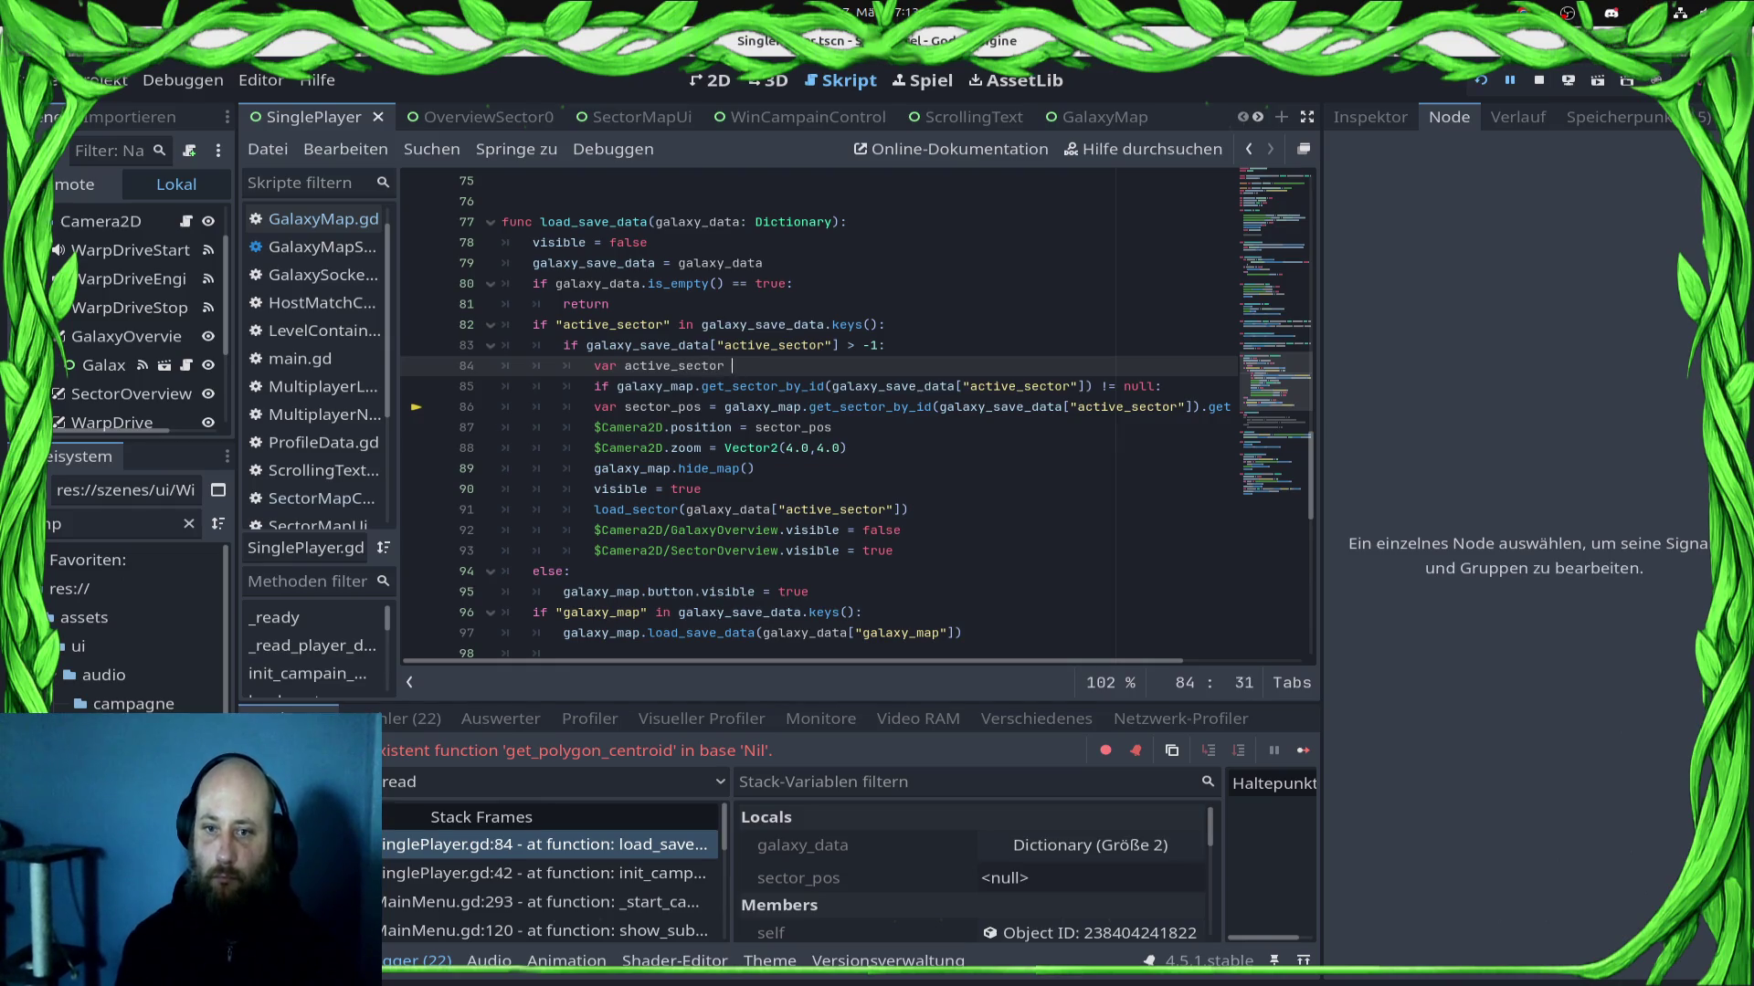
{"action": "type", "text": " ="}
{"action": "type", "text": "galaxy_map.get_sector_by_id(galaxy_save_data[\"active_sector\"])"}
Step: Make the following line check if active_sector != null: and save
{"action": "key", "text": "Down"}
{"action": "left_click", "coordinate": [1123, 386]}
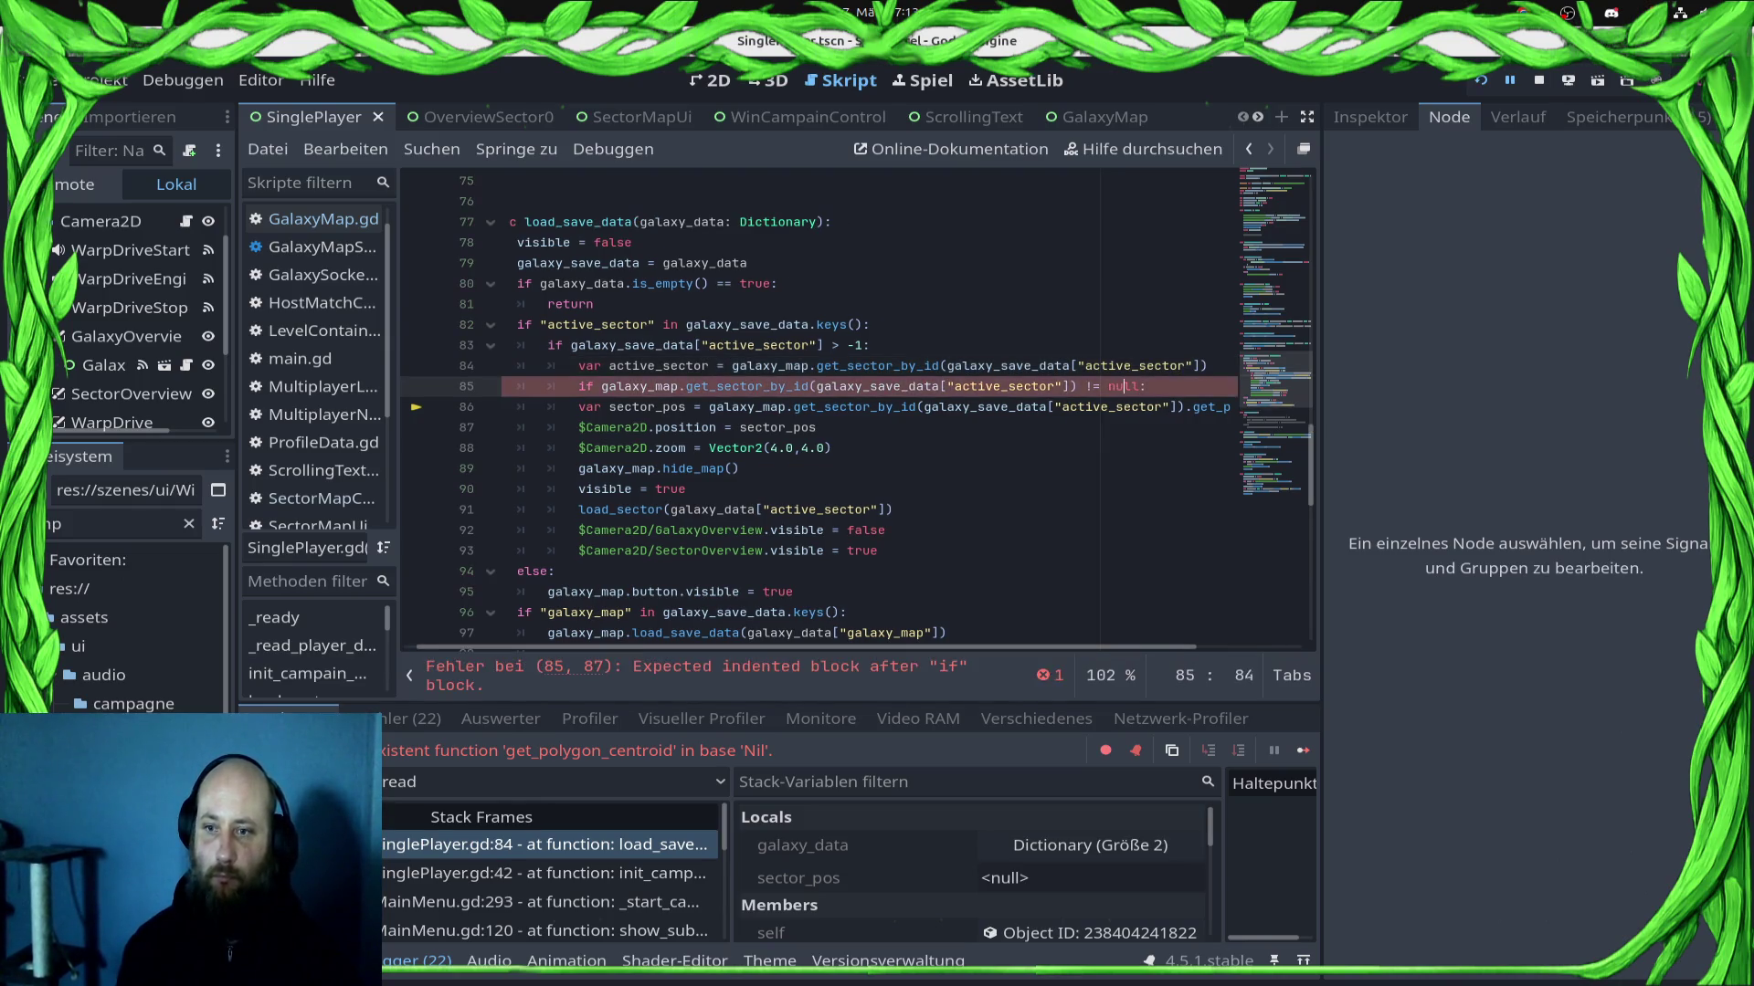
{"action": "key", "text": "ctrl+shift+Left"}
{"action": "key", "text": "ctrl+shift+Left"}
{"action": "key", "text": "ctrl+shift+Left"}
{"action": "type", "text": "gac"}
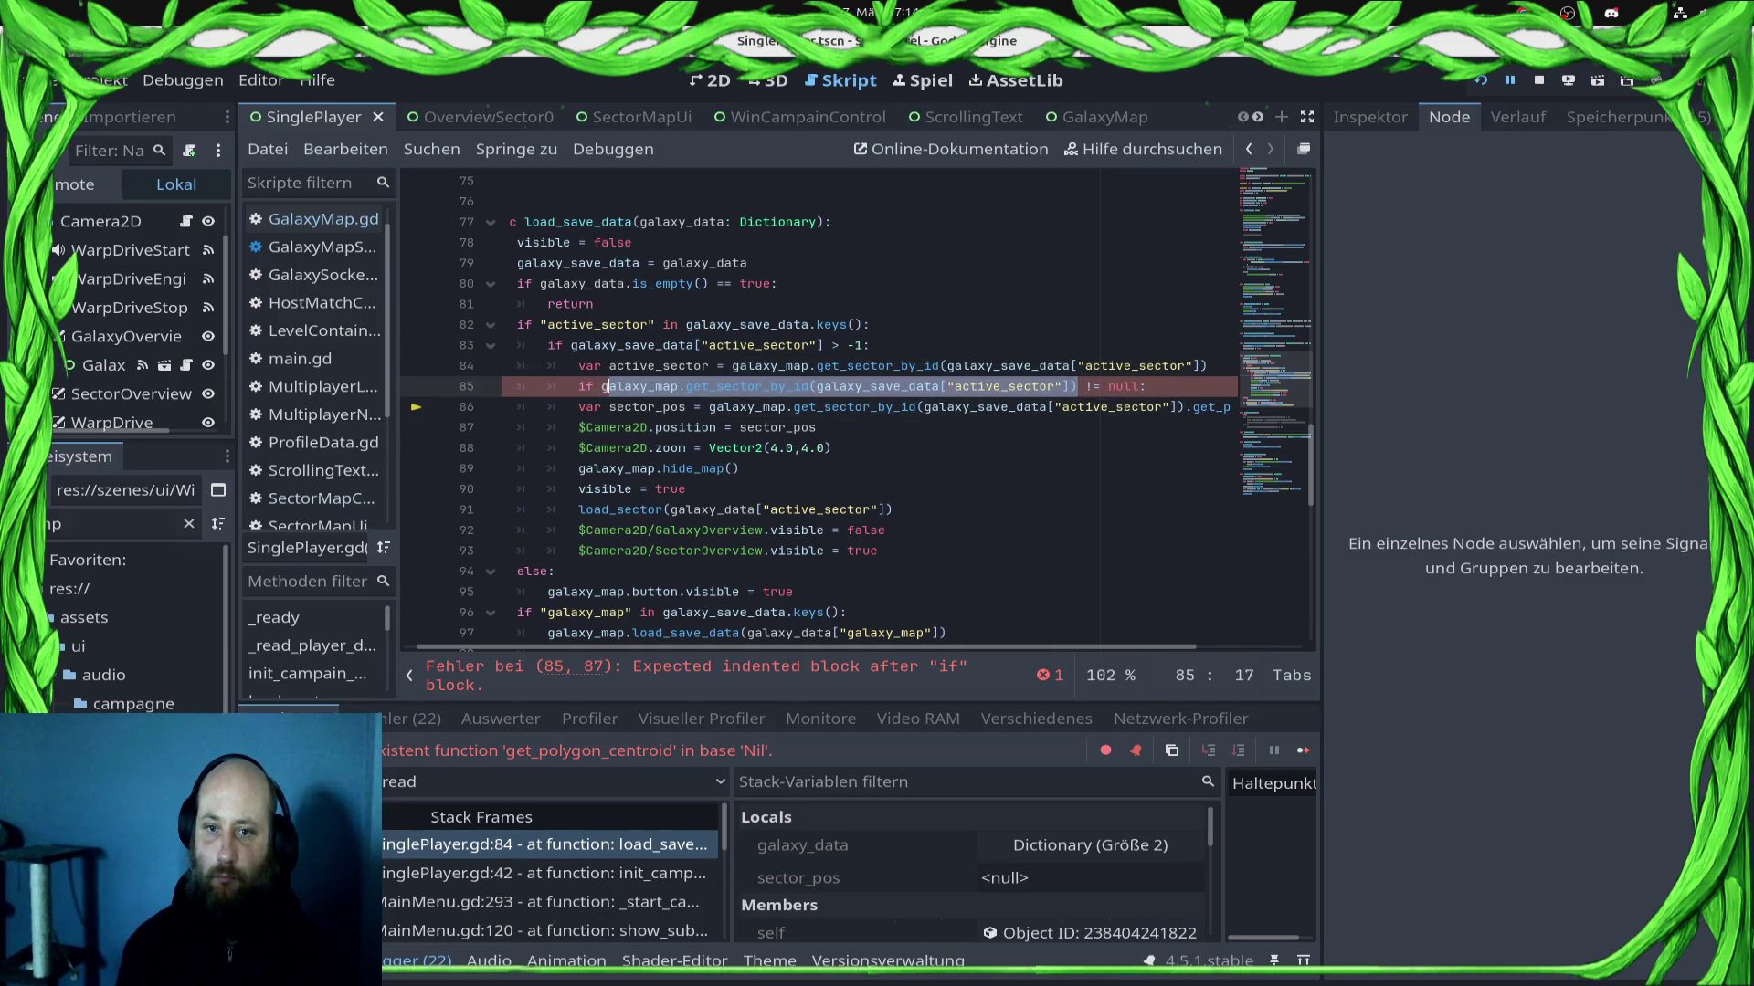
{"action": "key", "text": "Return"}
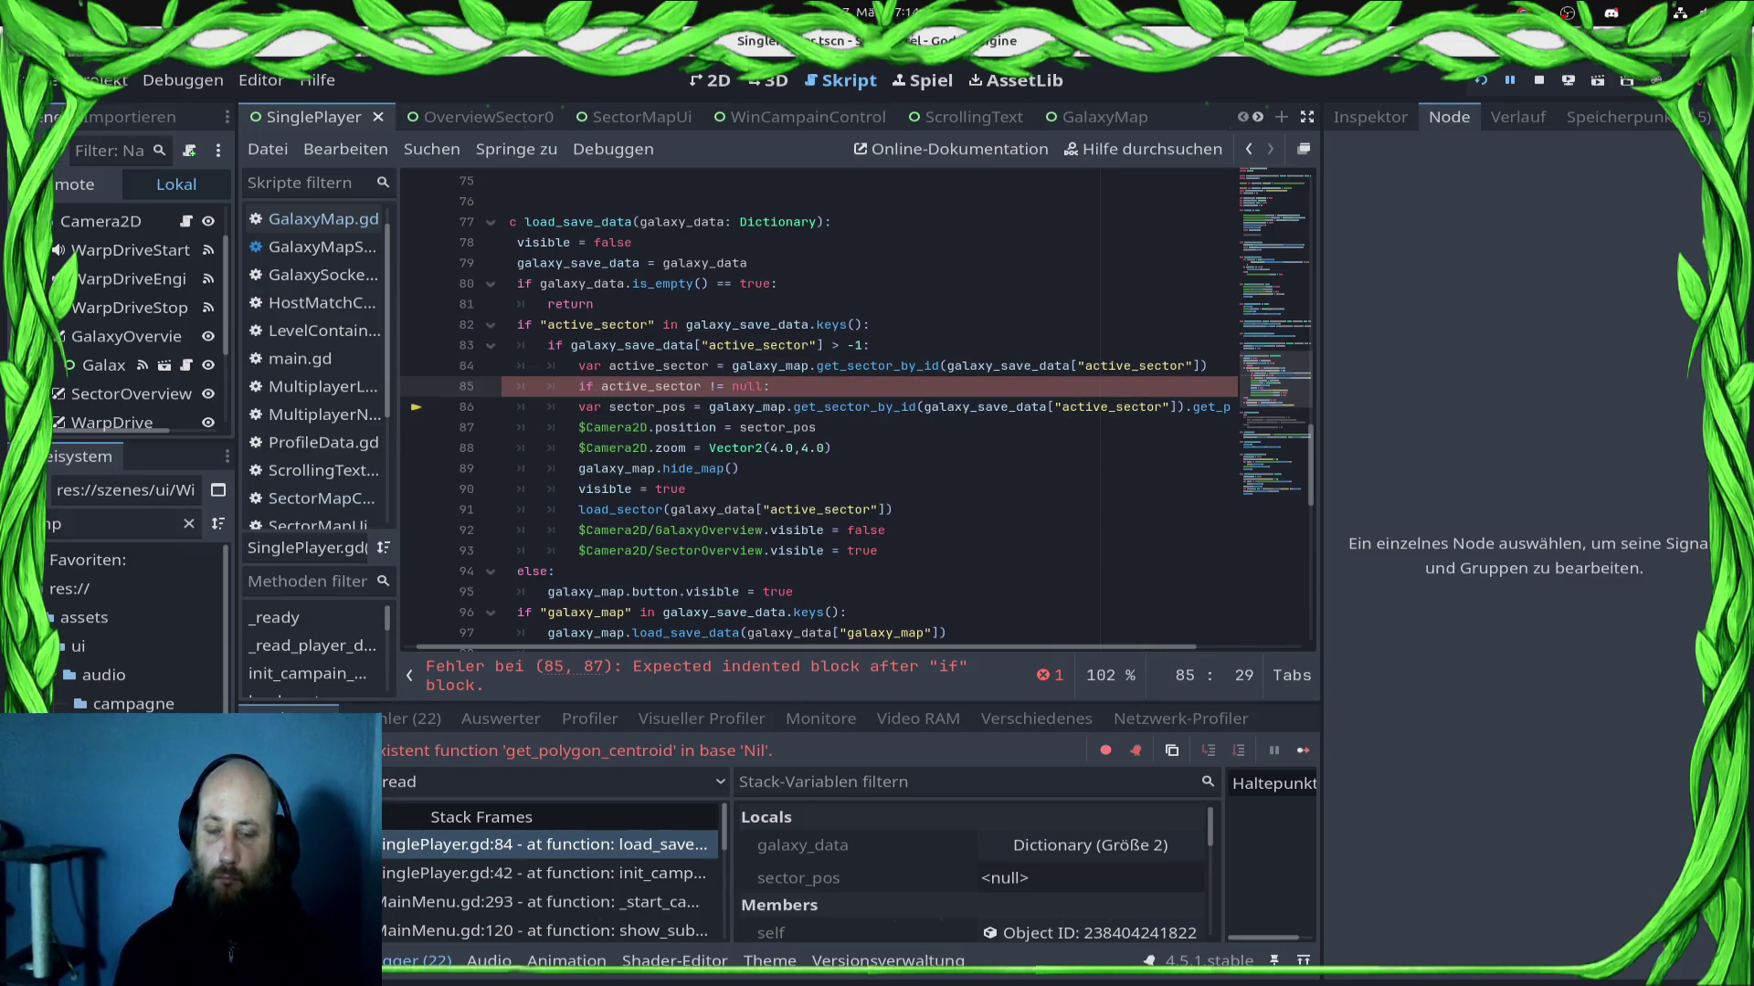
{"action": "double_click", "coordinate": [671, 368]}
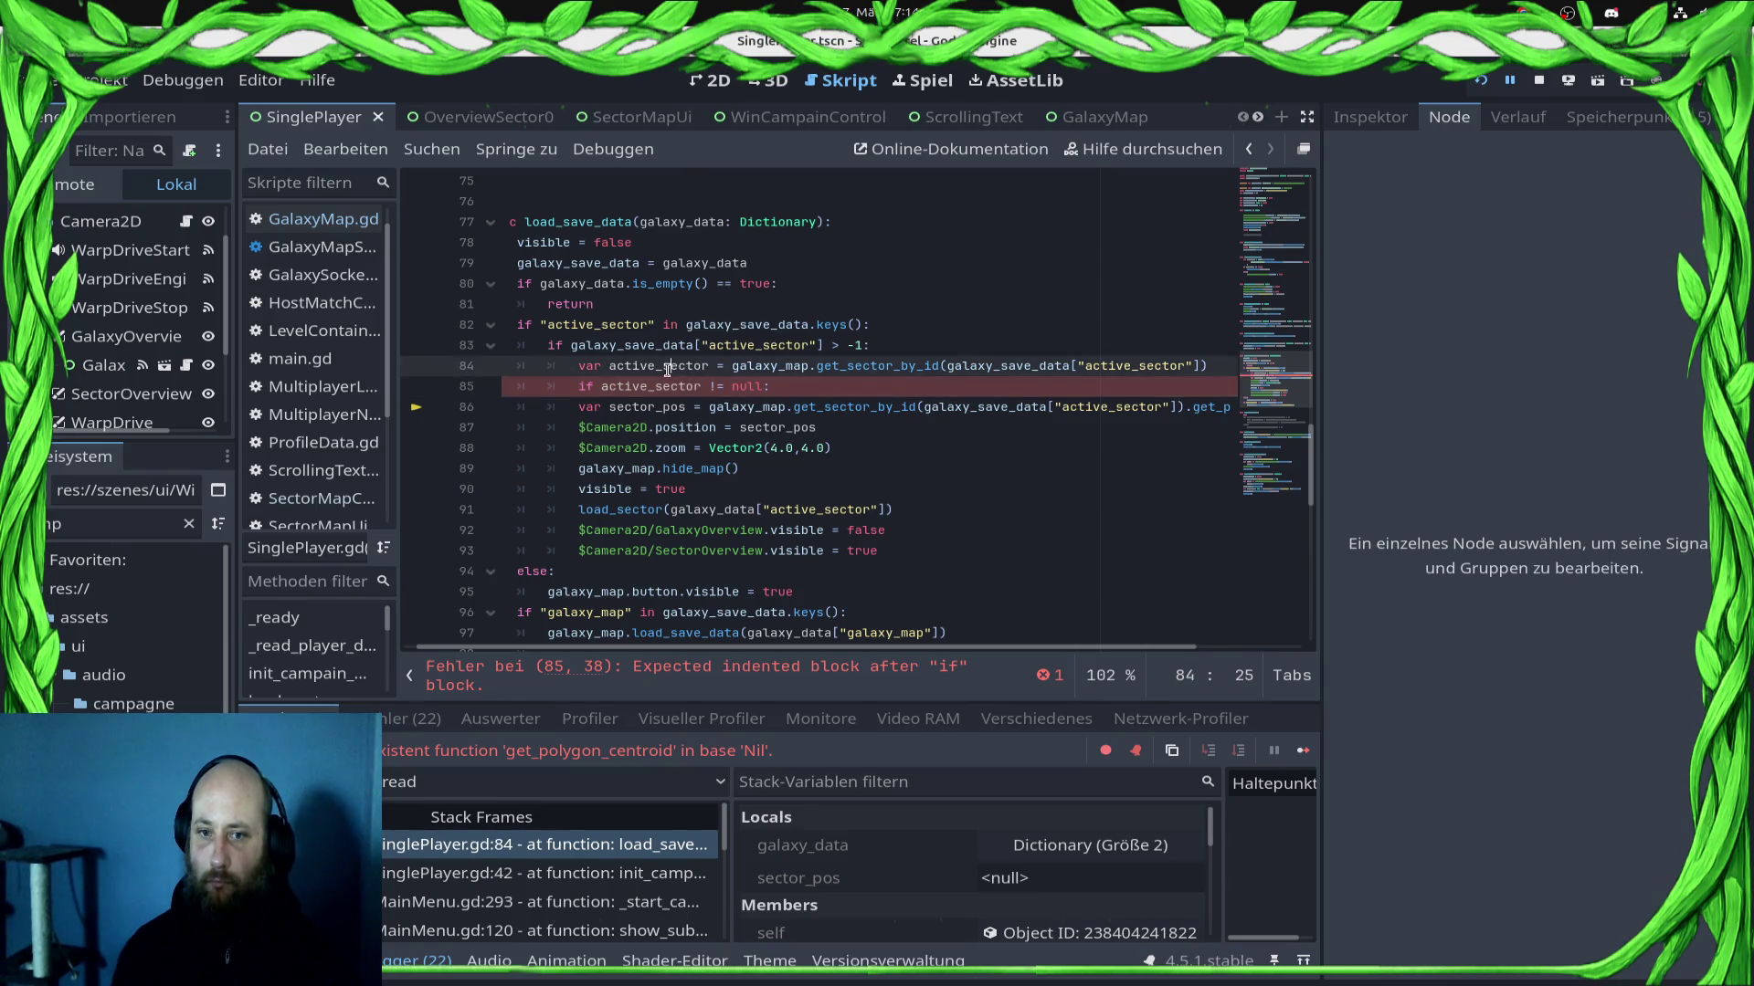
{"action": "left_click", "coordinate": [1052, 387]}
{"action": "key", "text": "ctrl+s"}
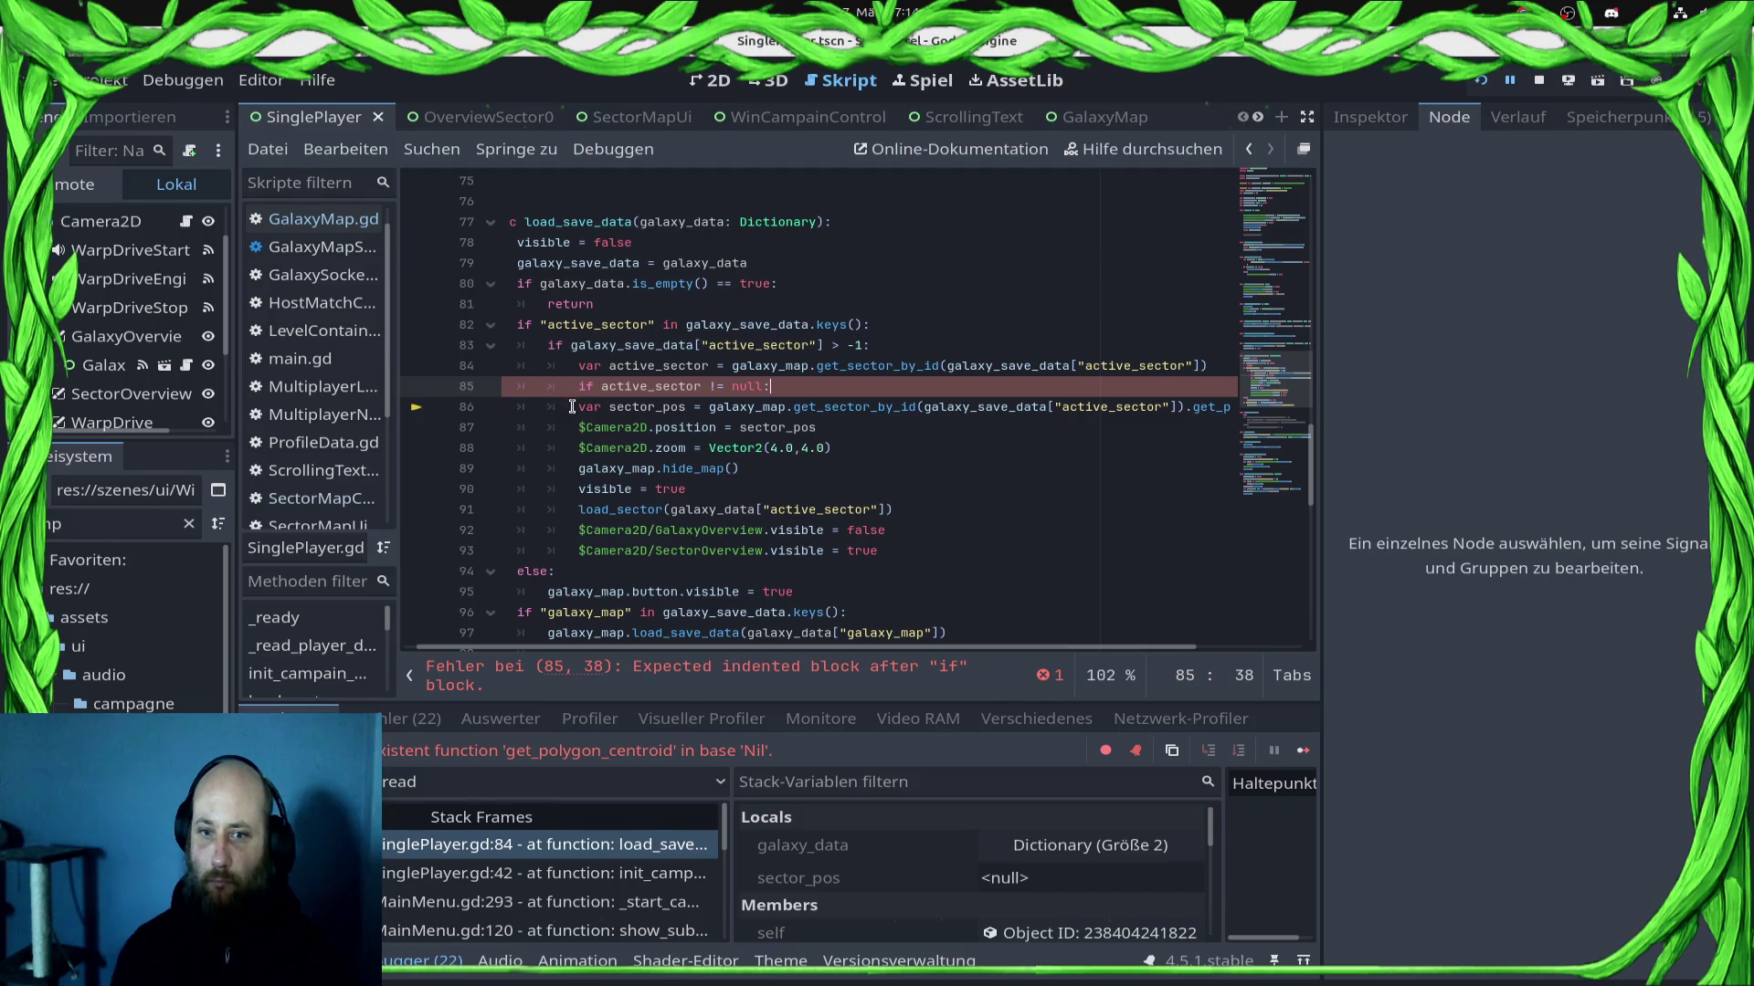
Step: Indent lines 86–93 under the null check, use active_sector.get_polygon_centroid(), save, and stop the debug run
{"action": "mouse_move", "coordinate": [572, 406]}
{"action": "left_mouse_down"}
{"action": "mouse_move", "coordinate": [859, 512]}
{"action": "mouse_move", "coordinate": [878, 551]}
{"action": "left_mouse_up"}
{"action": "key", "text": "Tab"}
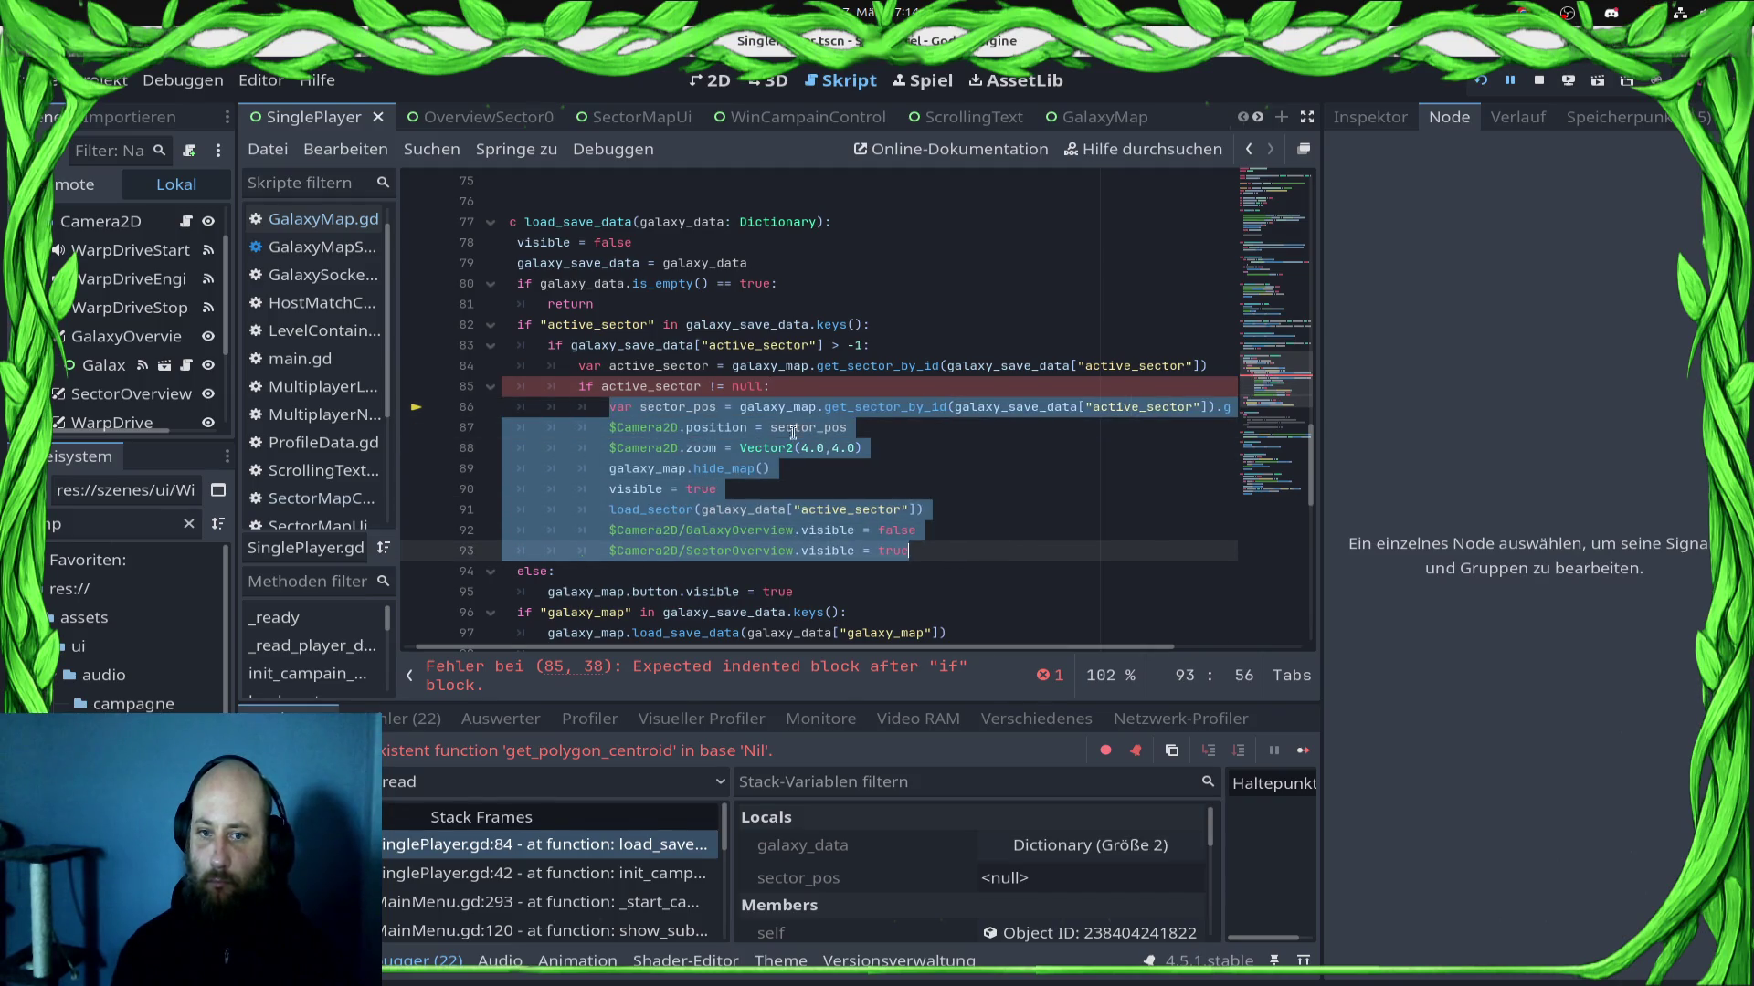
{"action": "double_click", "coordinate": [694, 388]}
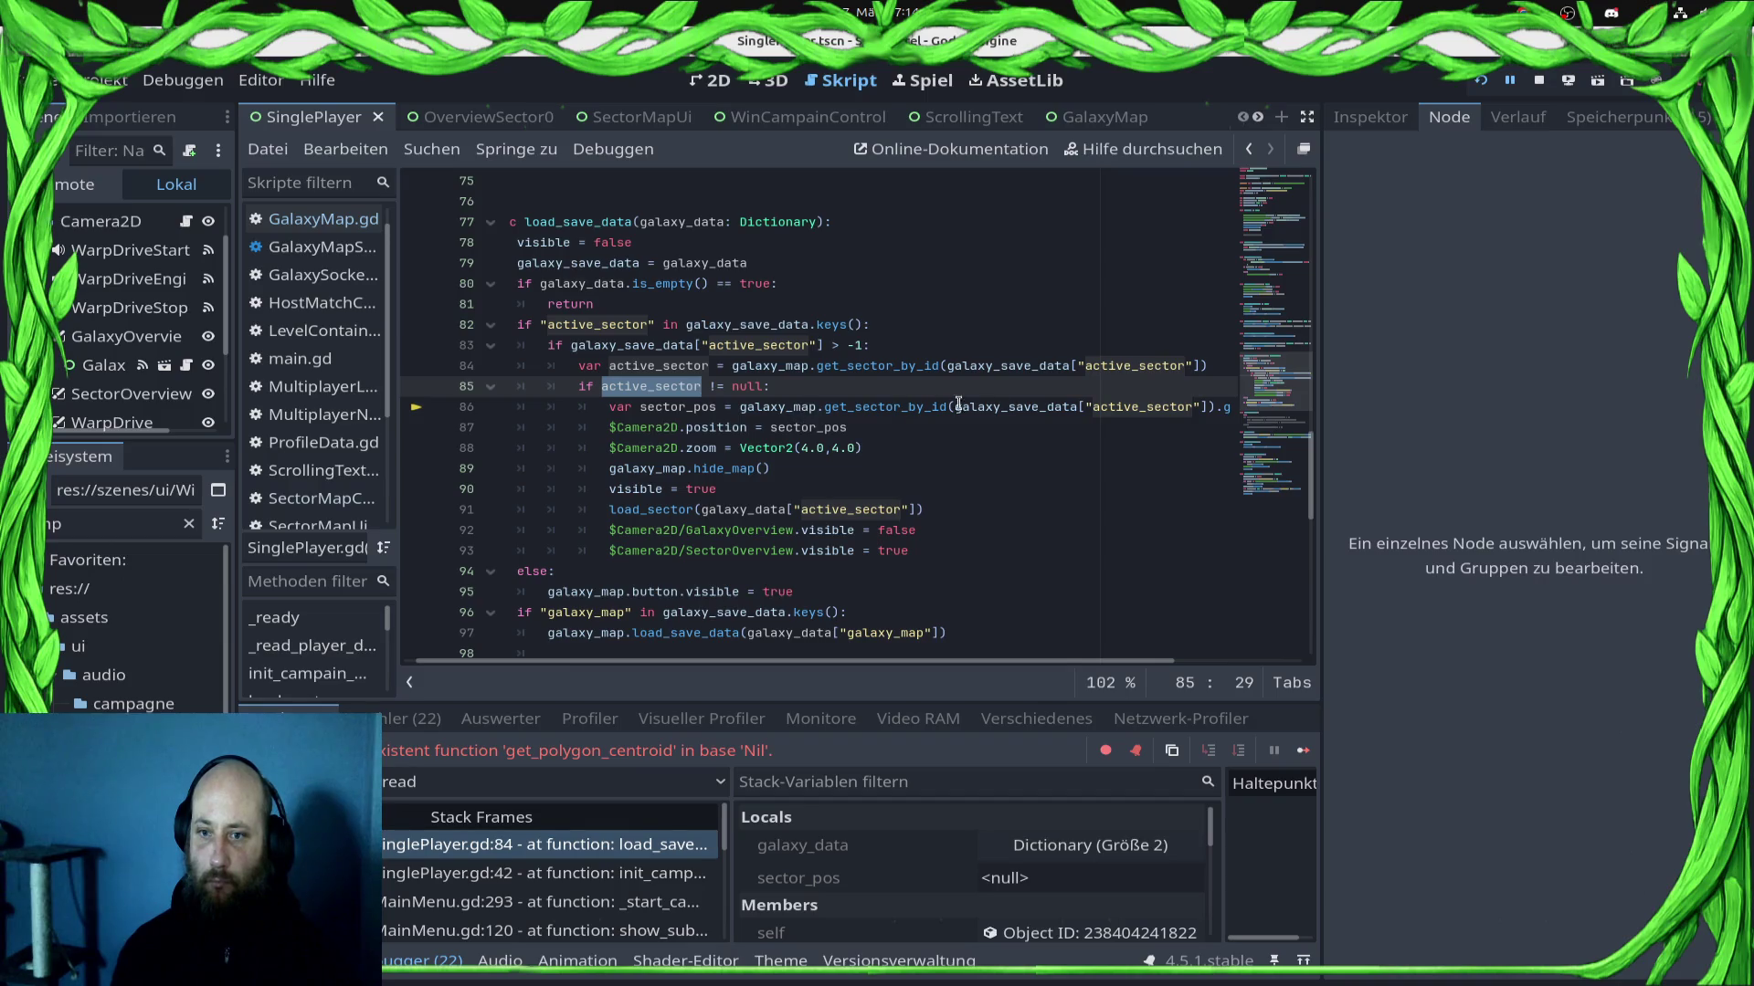
{"action": "left_click_drag", "start_coordinate": [1218, 406], "coordinate": [1229, 407]}
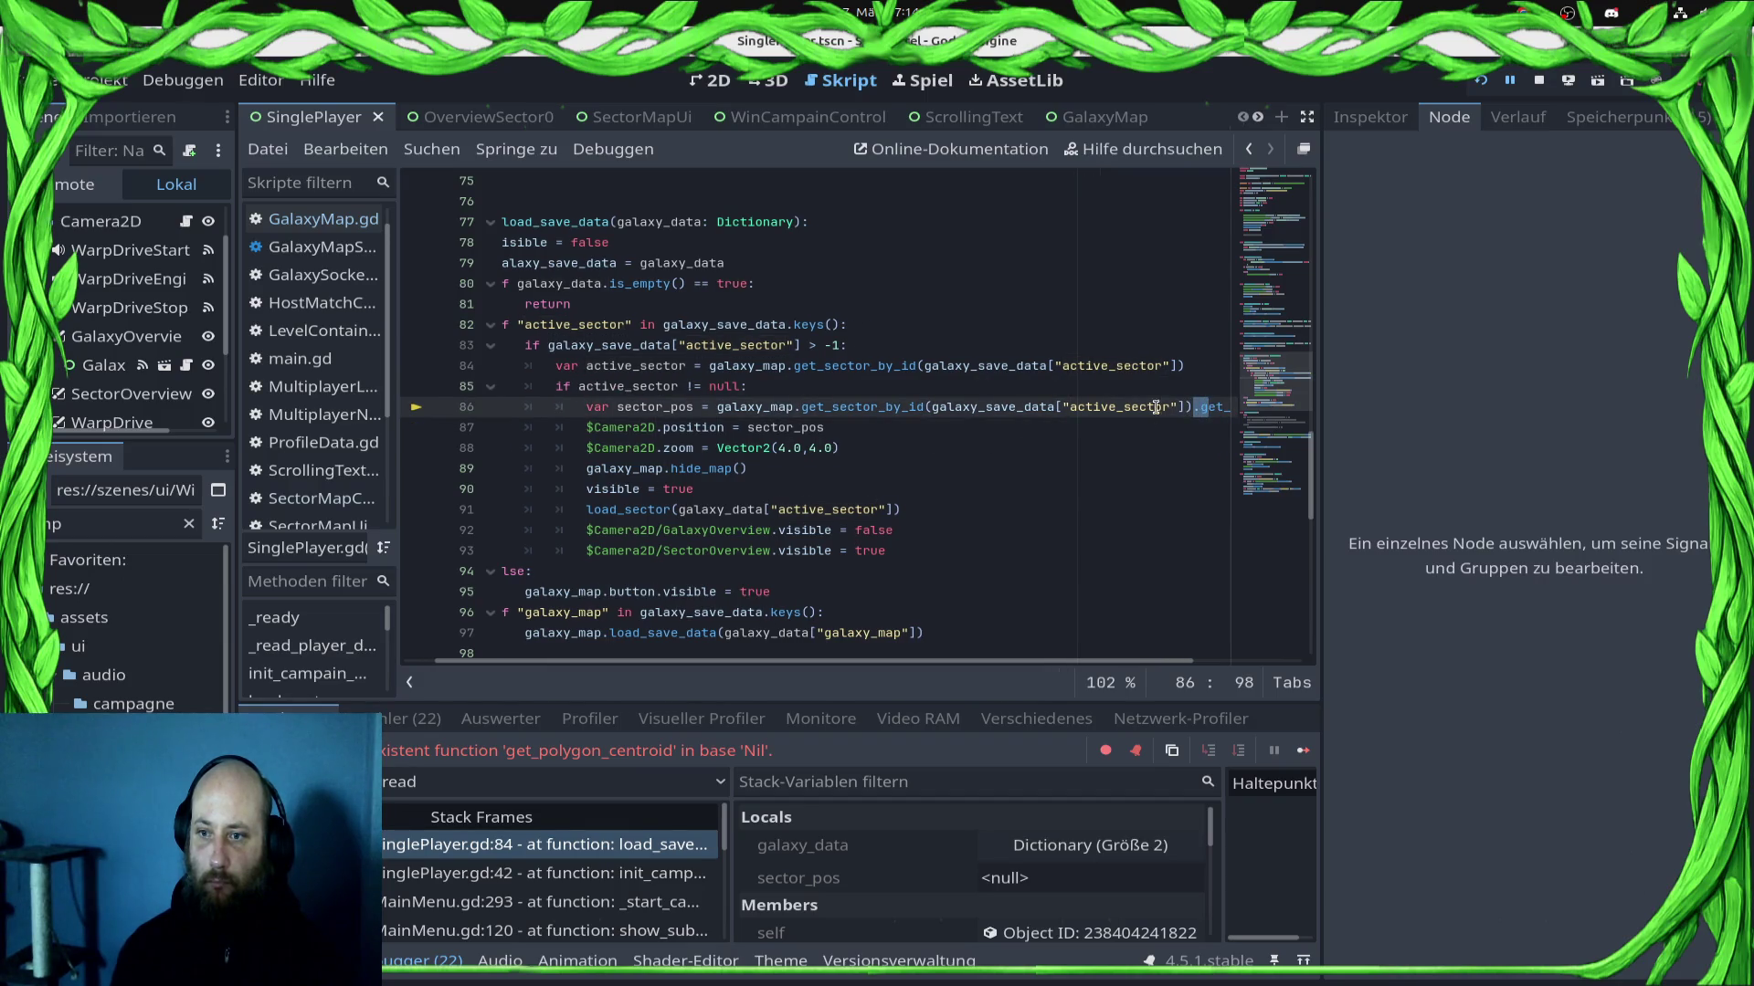
{"action": "left_click_drag", "start_coordinate": [718, 407], "coordinate": [1192, 407]}
{"action": "key", "text": "ctrl+v"}
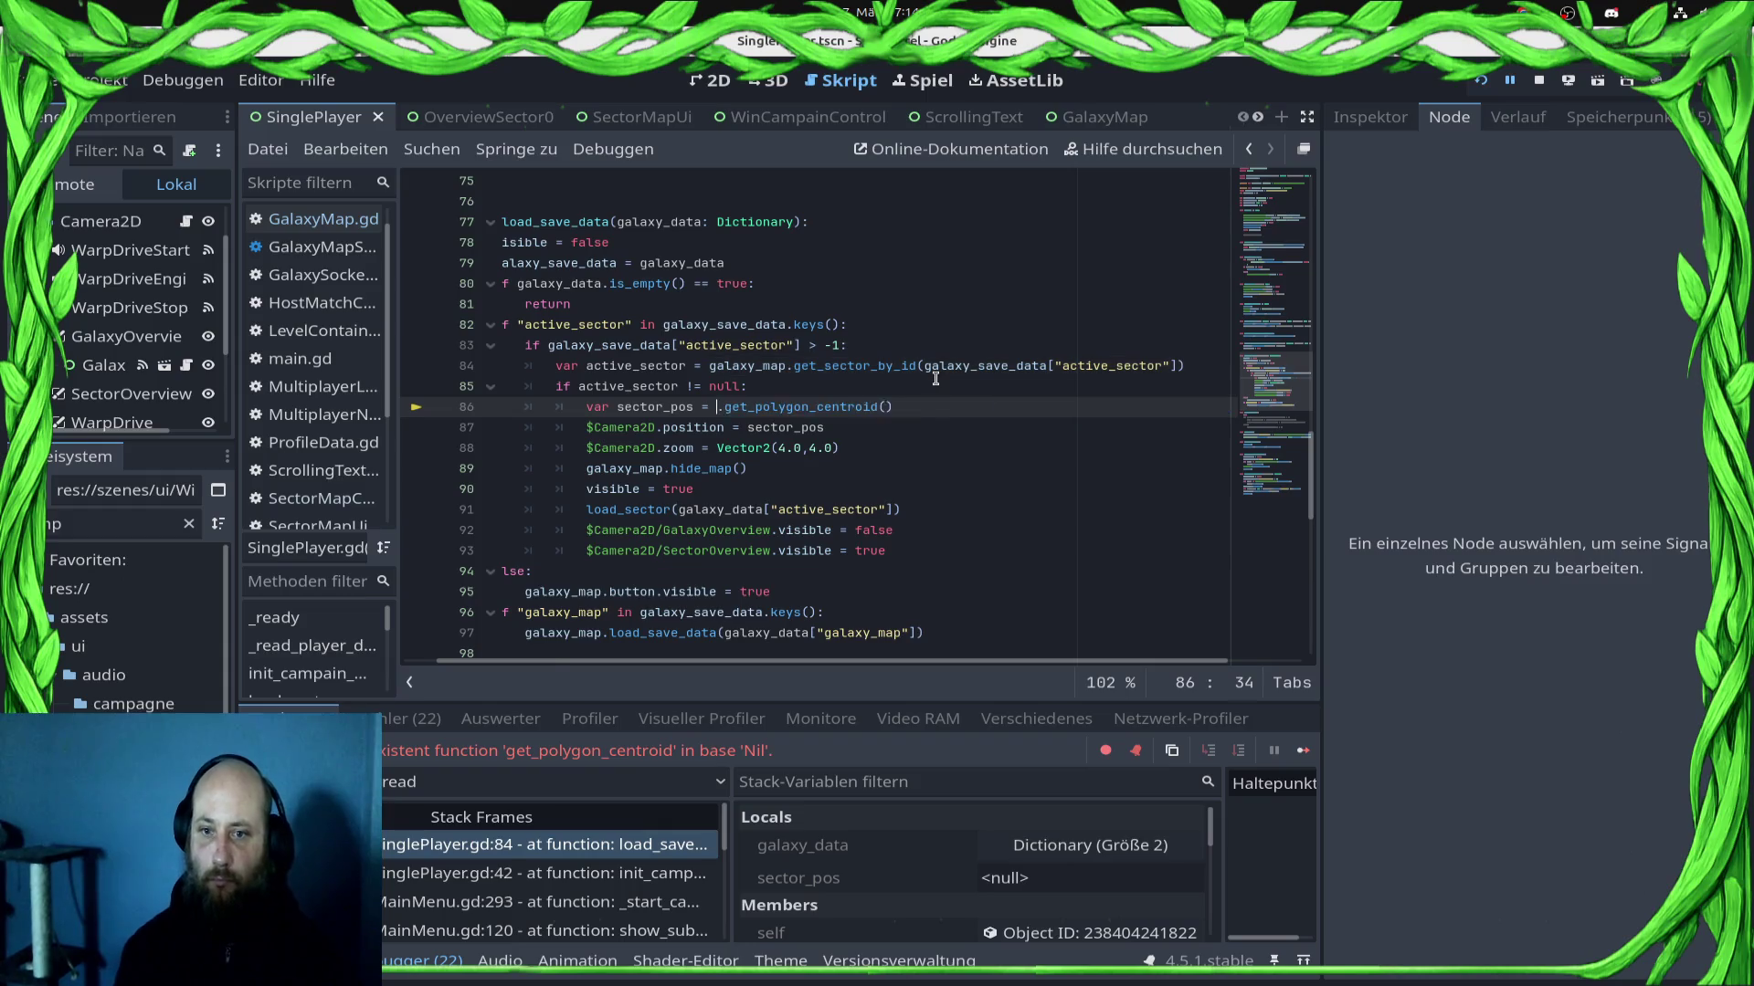
{"action": "key", "text": "ctrl+s"}
{"action": "type", "text": "active_sector"}
{"action": "left_click", "coordinate": [1539, 80]}
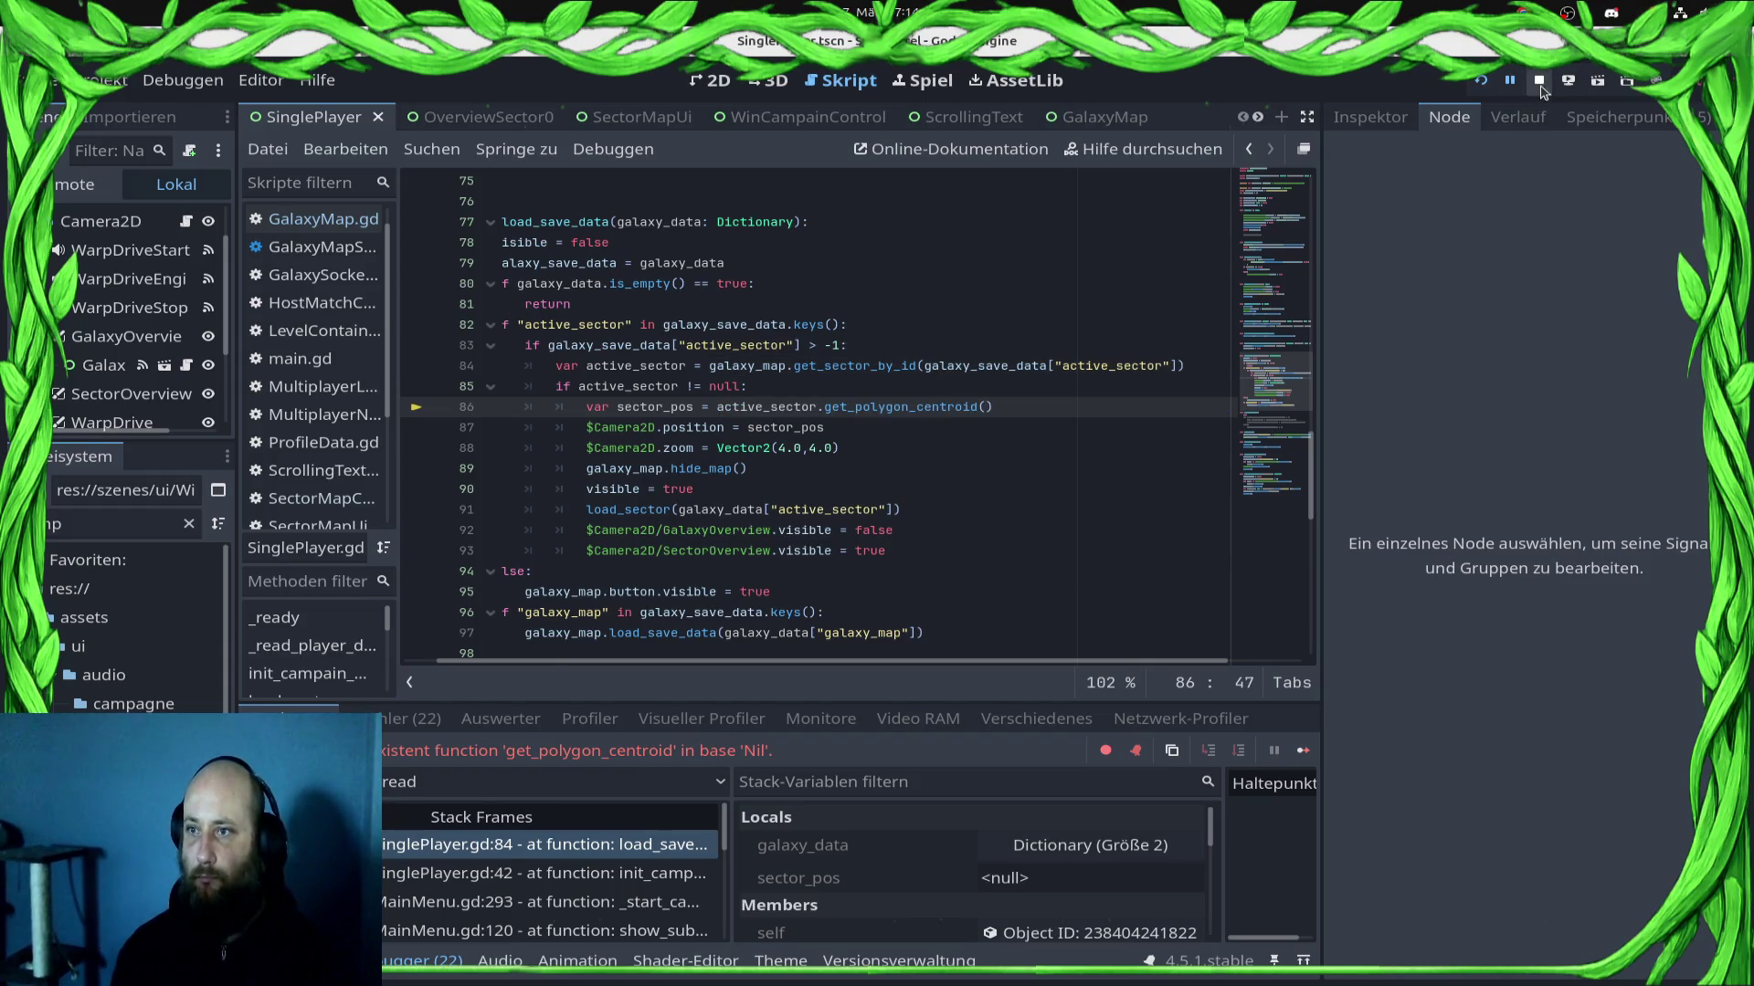
Step: Run the game again and warp into the green sector to reach the Draxal Homesector briefing
{"action": "left_click", "coordinate": [1480, 80]}
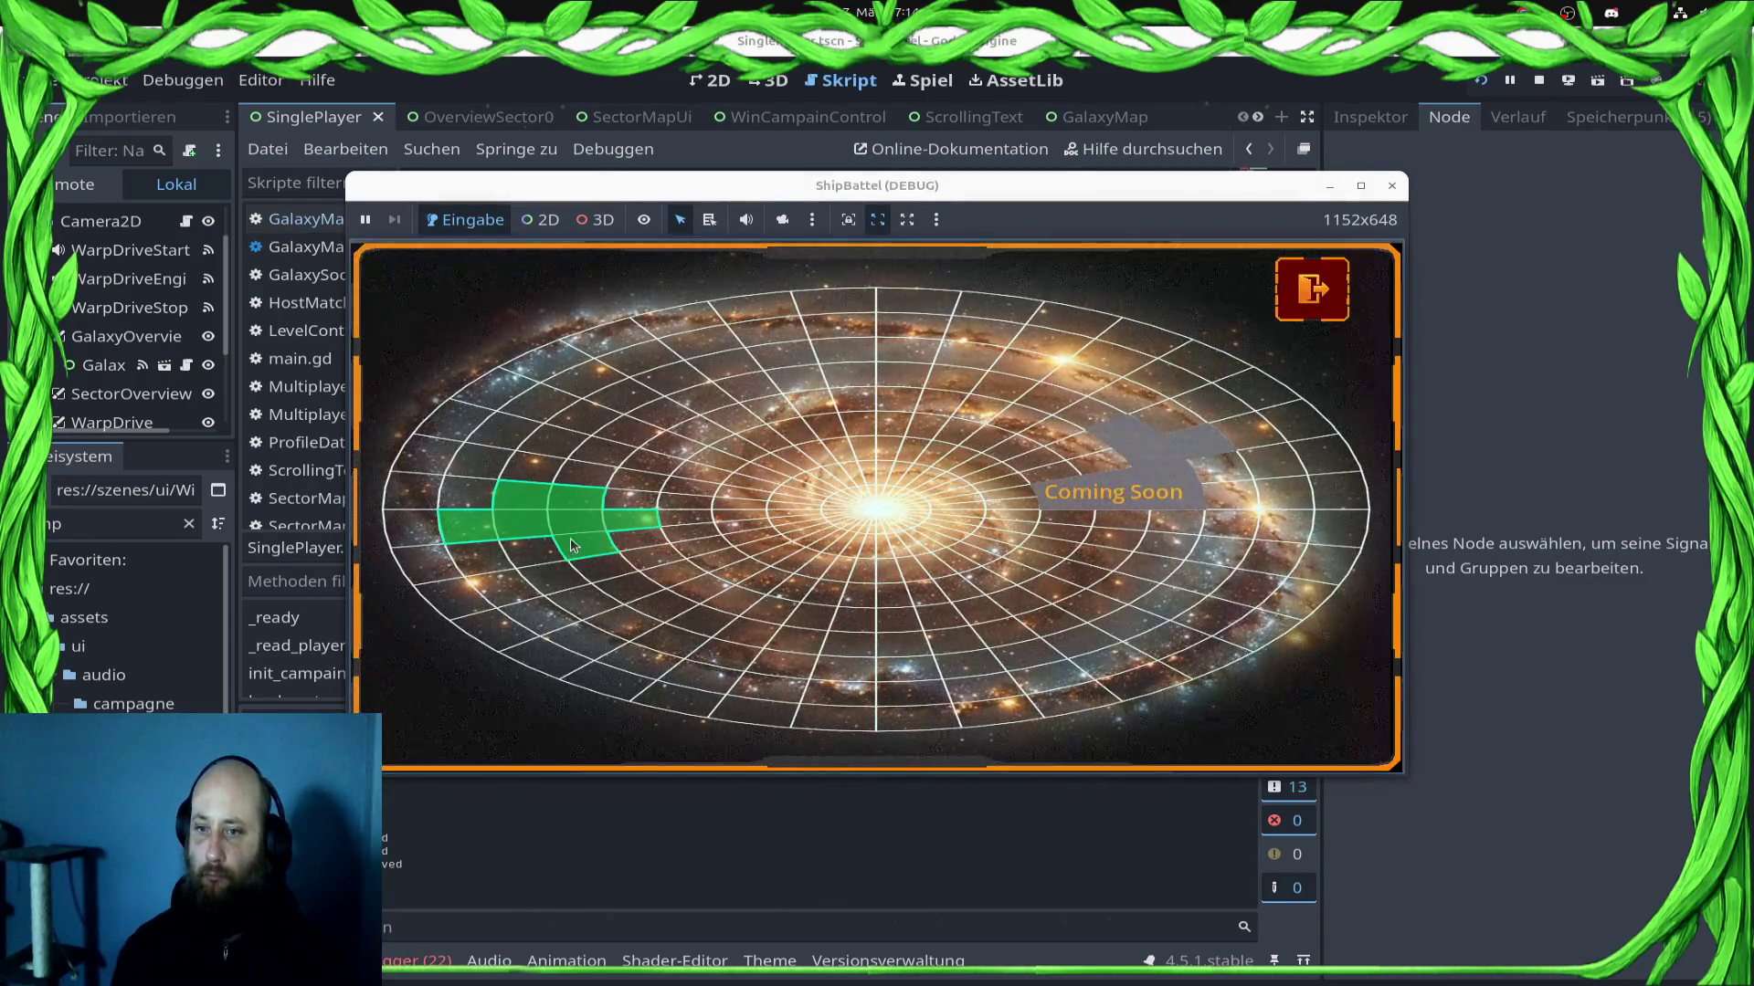
{"action": "left_click", "coordinate": [570, 539]}
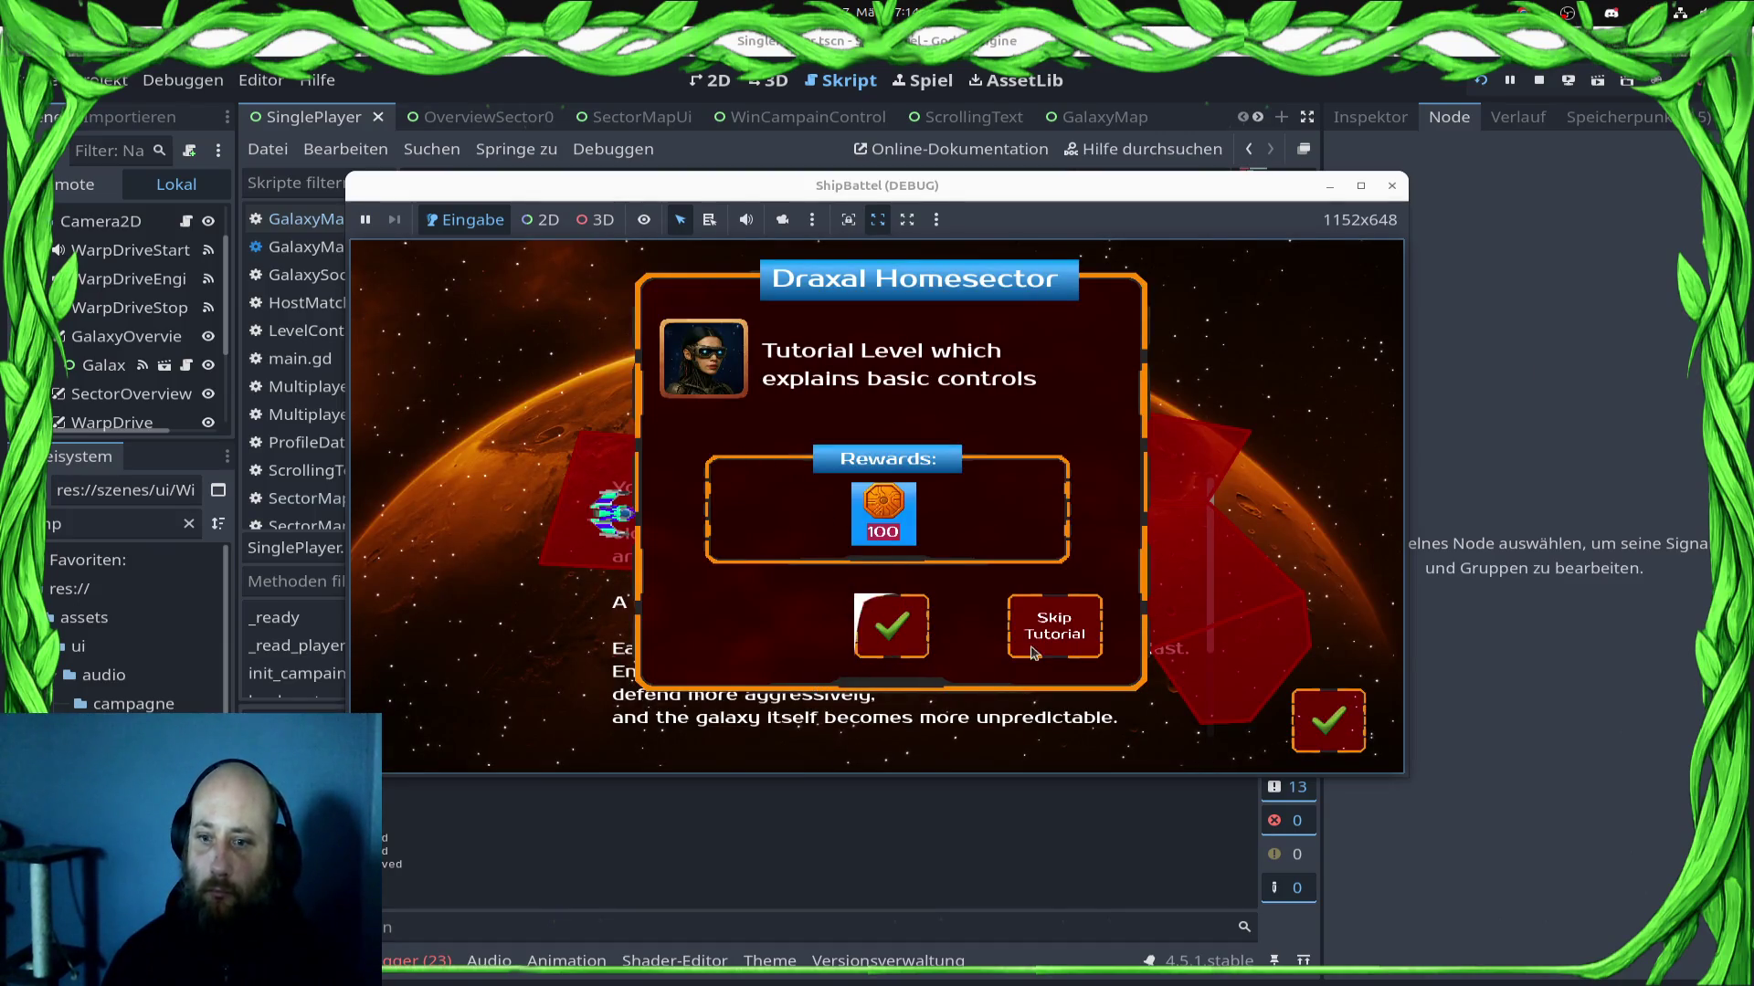
Step: Close the game, hide the Control2 node in SectorMapUi, and open GalaxyMap.gd
{"action": "left_click", "coordinate": [1395, 187]}
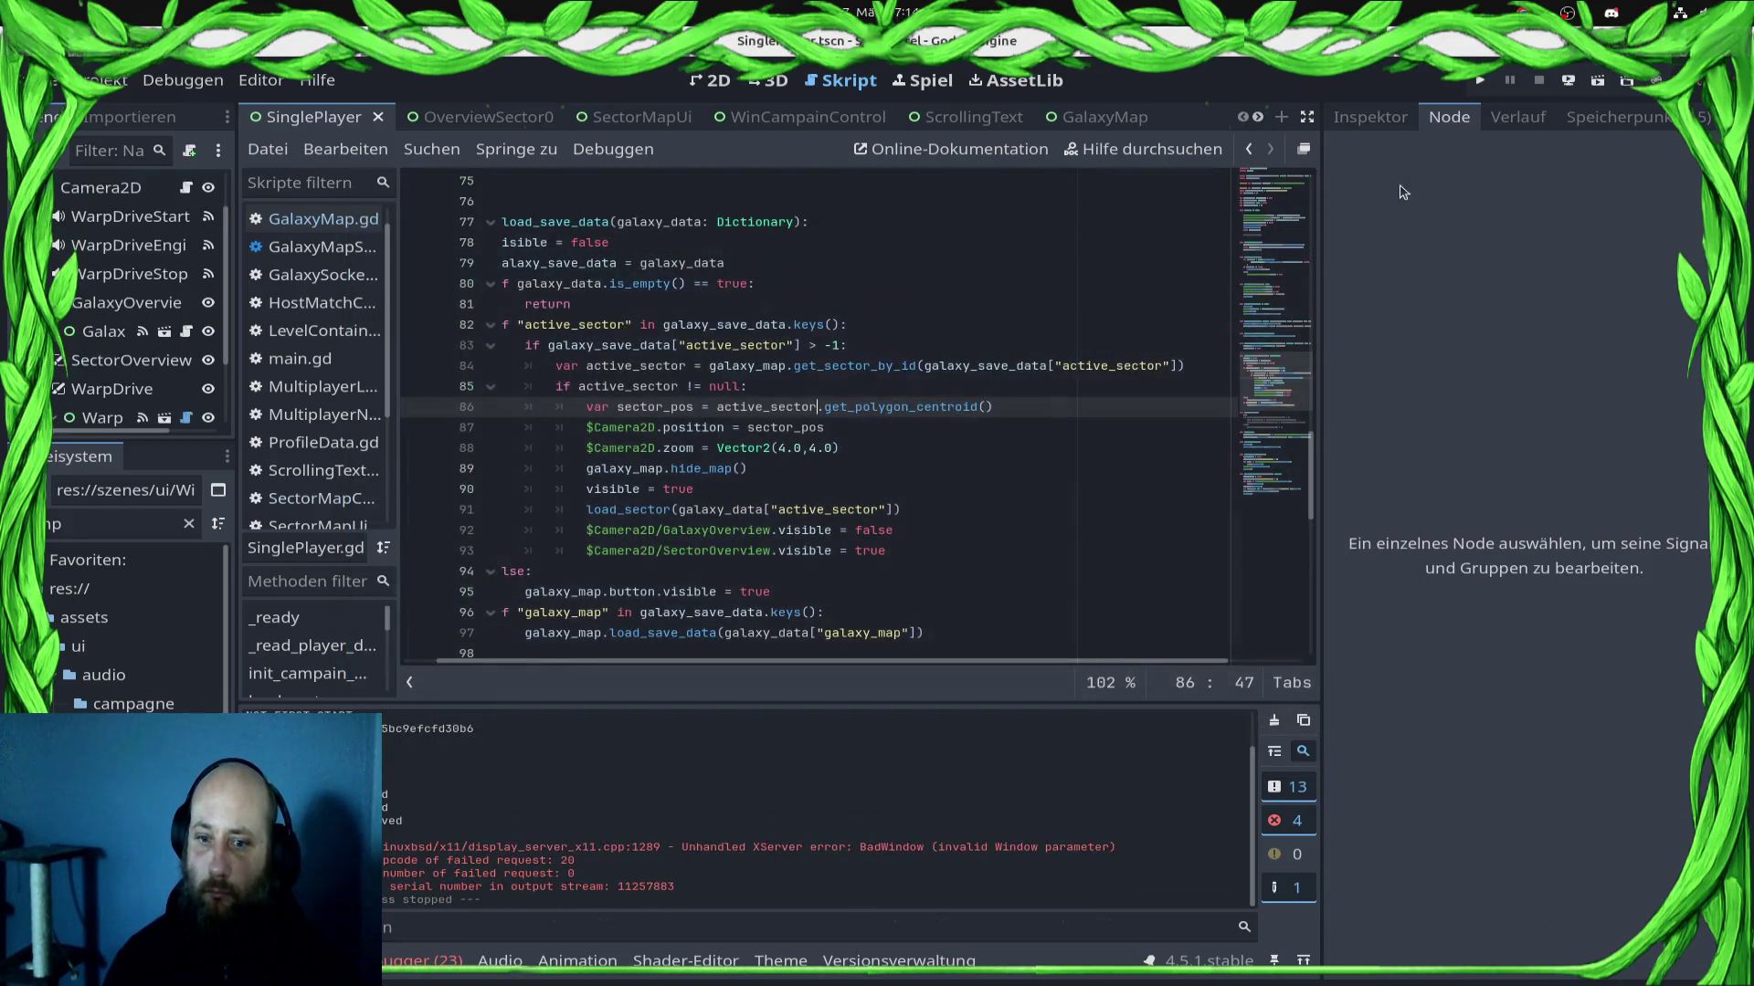
{"action": "left_click", "coordinate": [656, 117]}
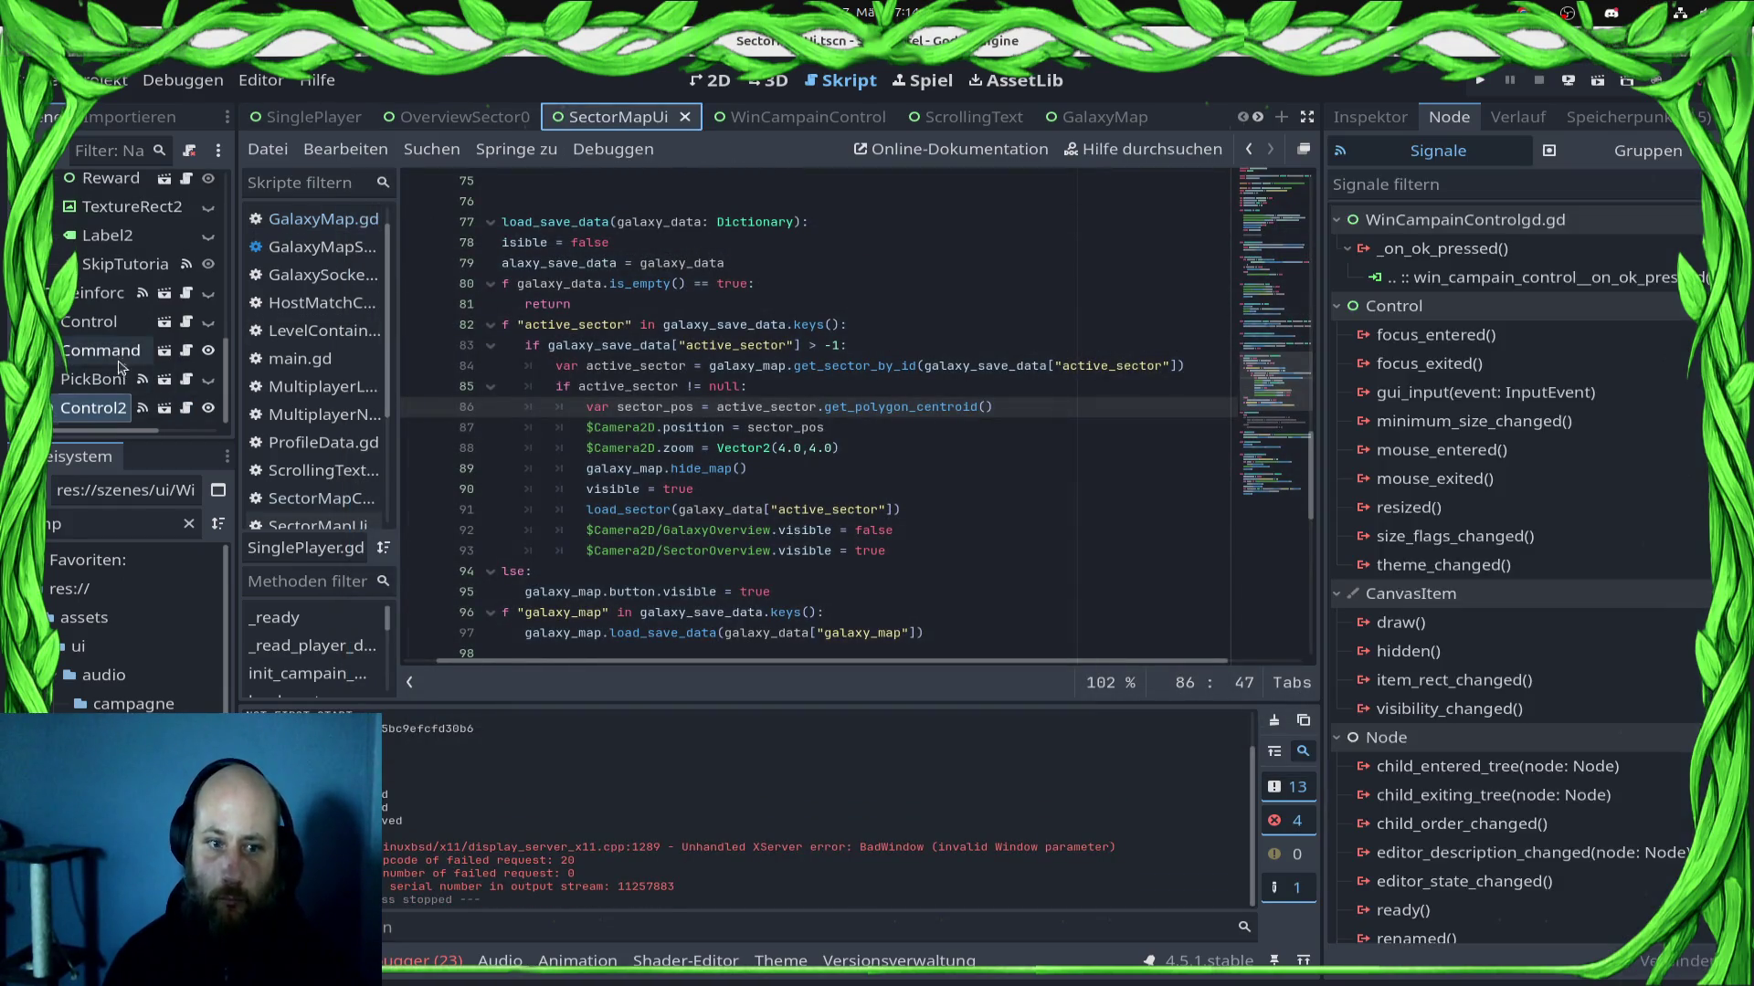
{"action": "left_click", "coordinate": [208, 409]}
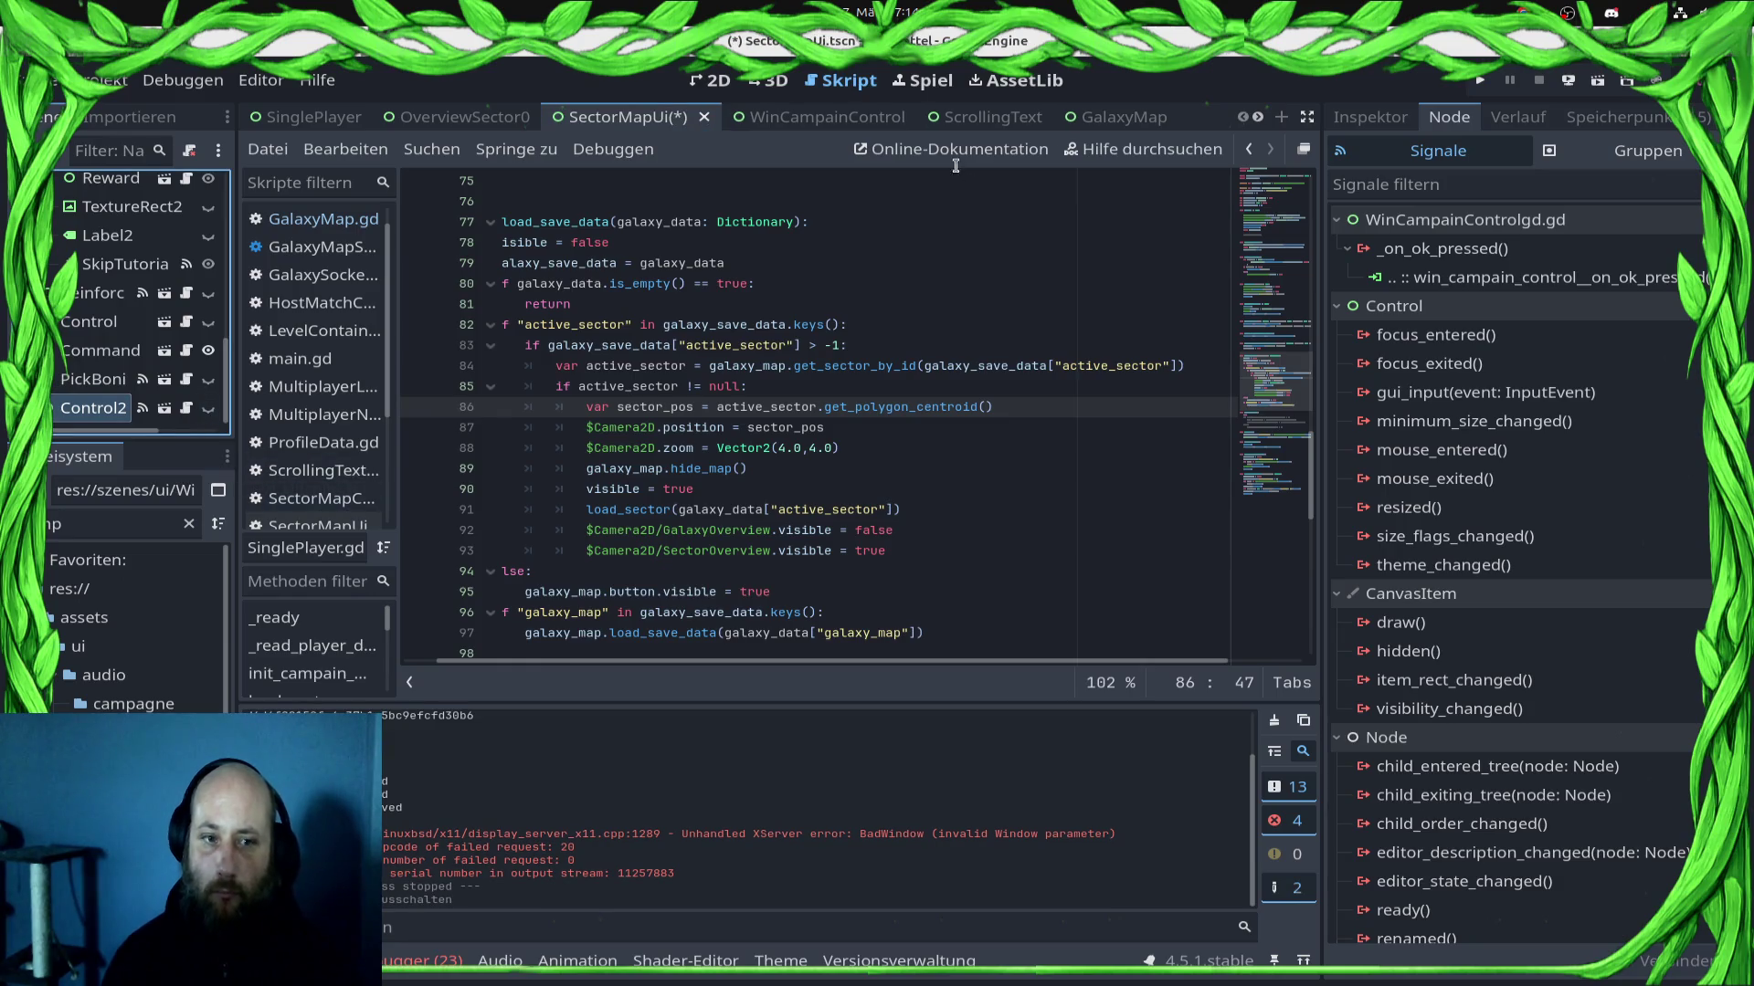
{"action": "left_click", "coordinate": [1080, 117]}
{"action": "scroll", "coordinate": [165, 232], "scroll_direction": "up", "scroll_amount": 3}
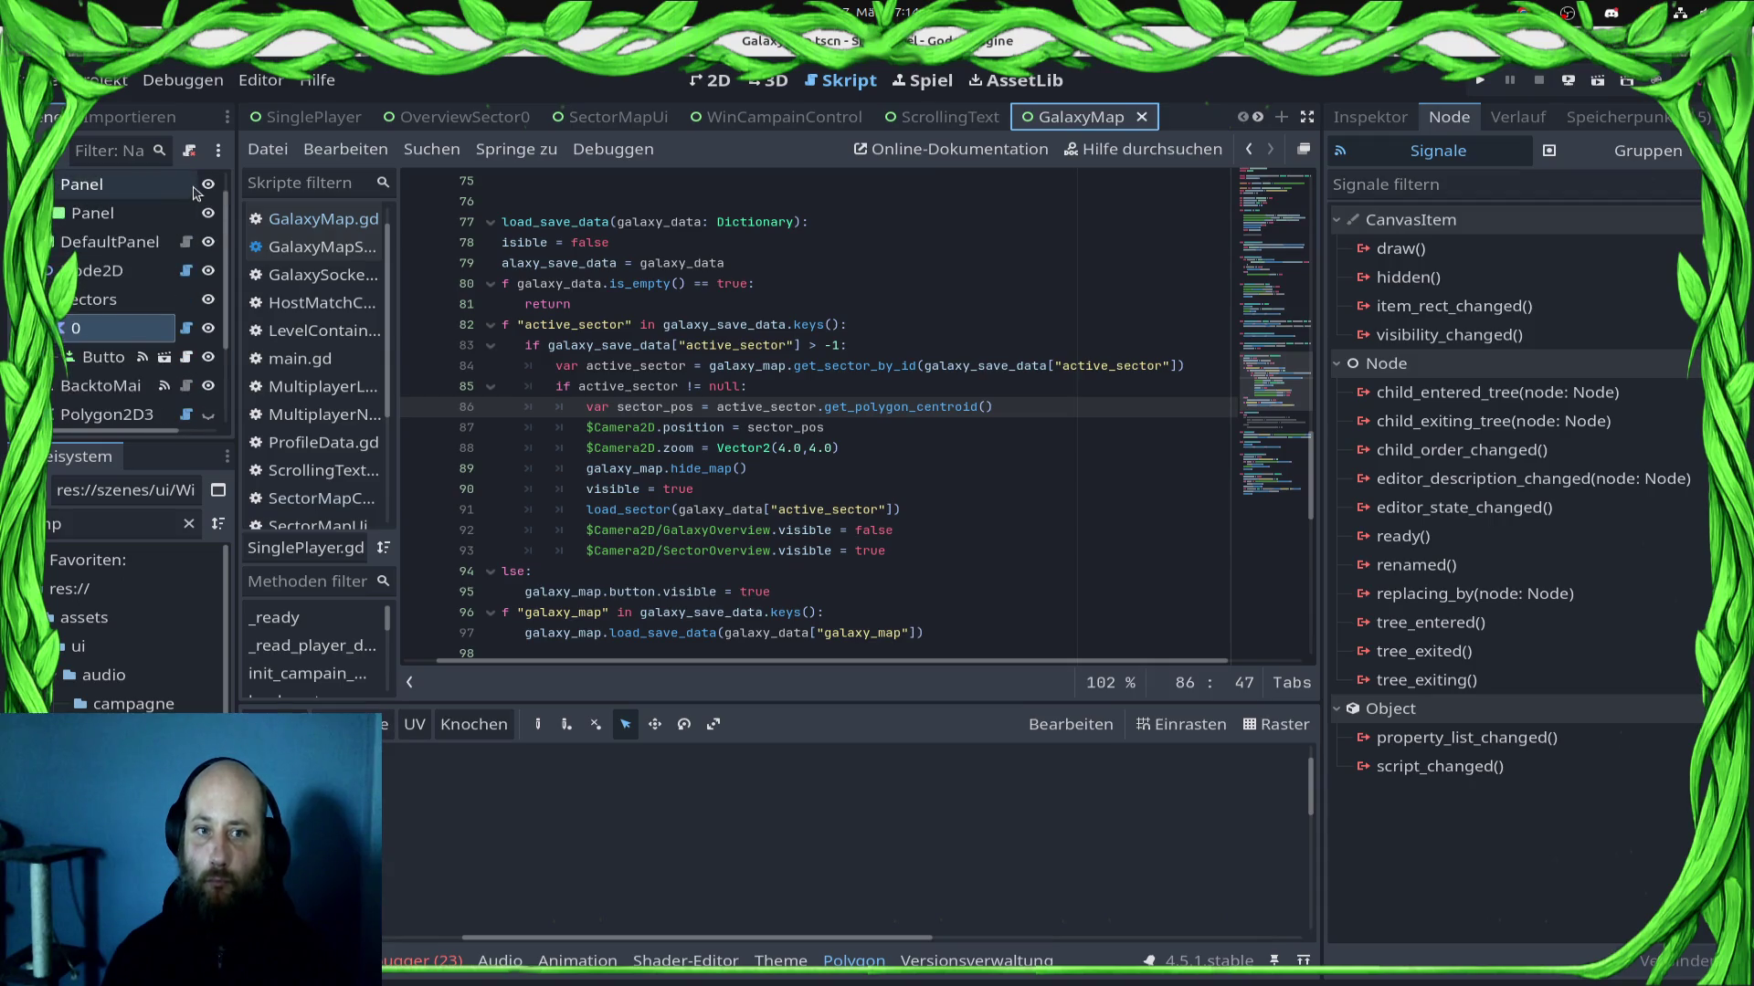
{"action": "left_click", "coordinate": [274, 221]}
Step: Add a line-8 text_after_wining_a_sector variable starting "Commander, when you finished a se"
{"action": "scroll", "coordinate": [635, 367], "scroll_direction": "up", "scroll_amount": 10}
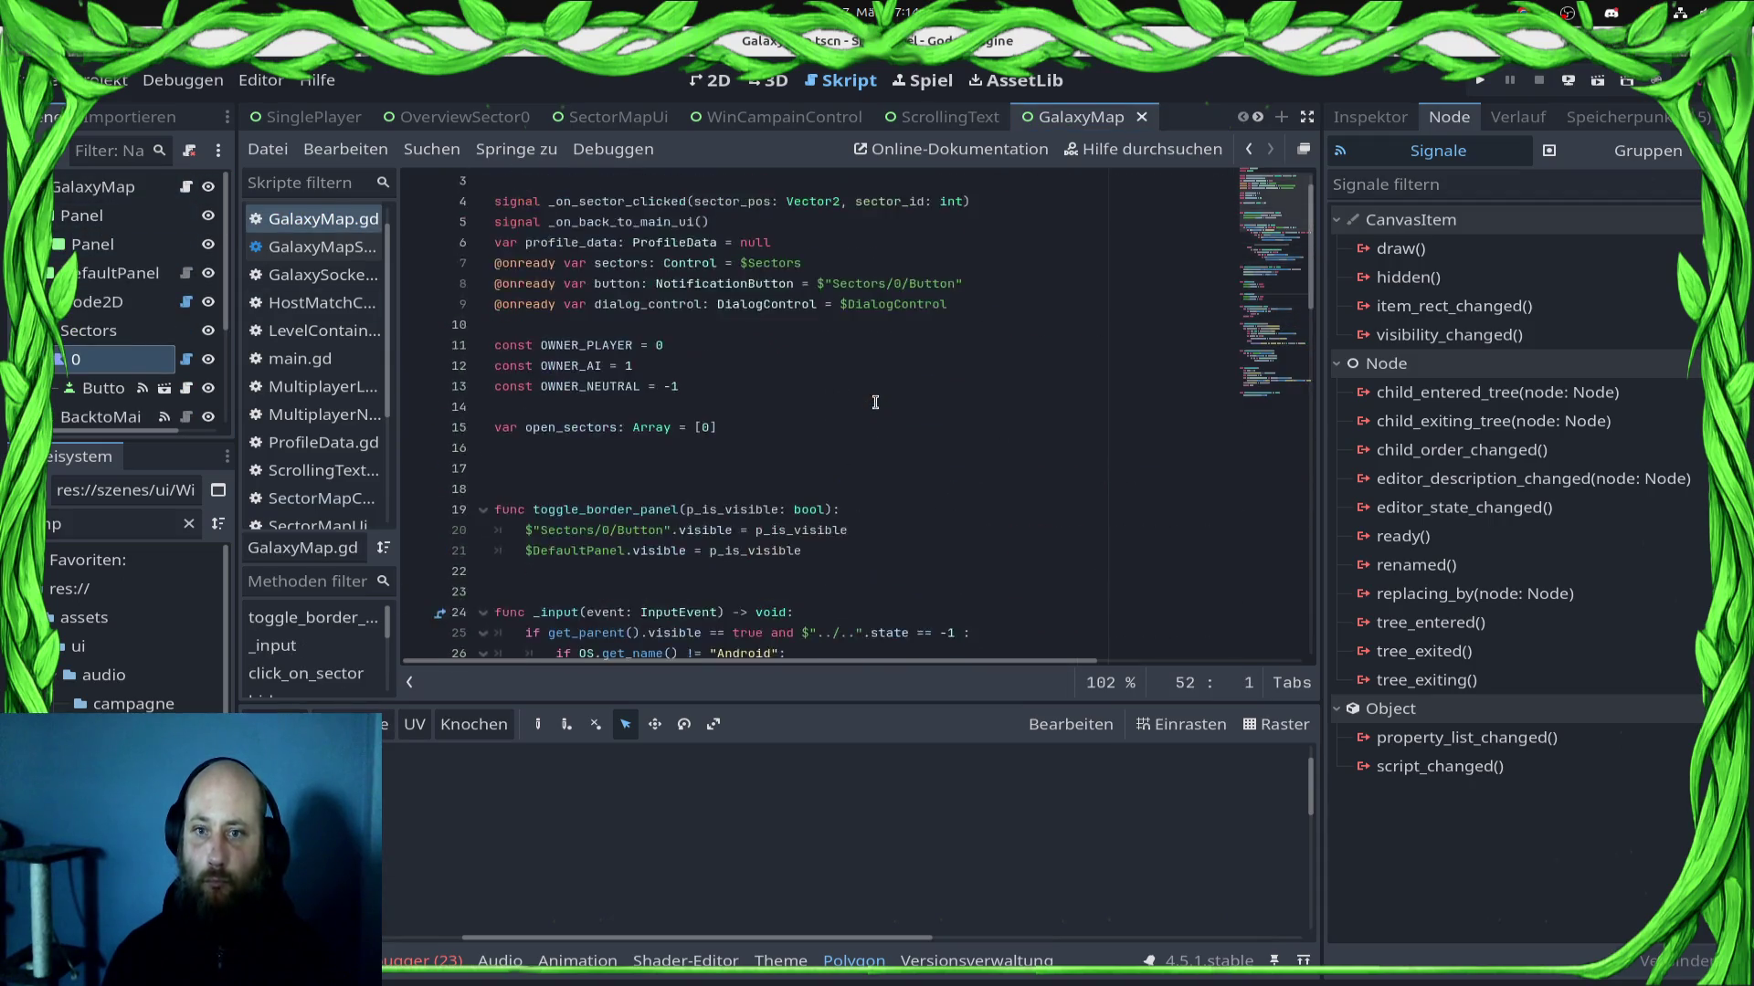
{"action": "left_click", "coordinate": [819, 287]}
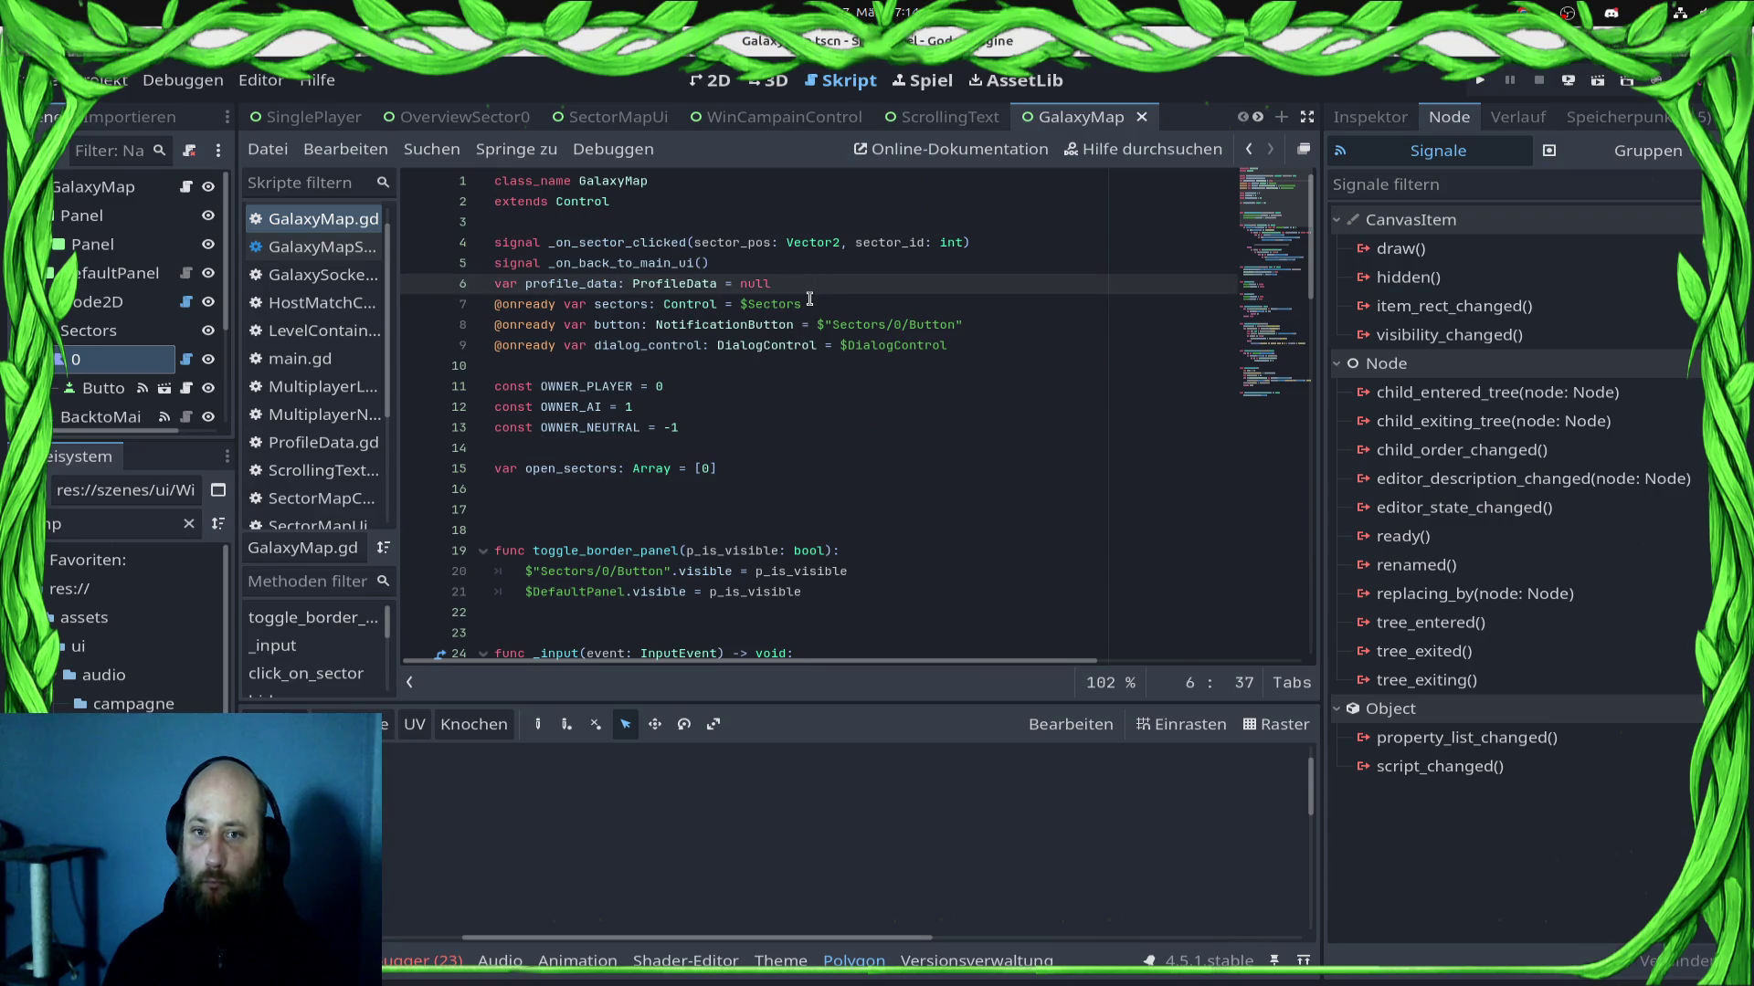
{"action": "key", "text": "Return"}
{"action": "key", "text": "Return"}
{"action": "key", "text": "Return"}
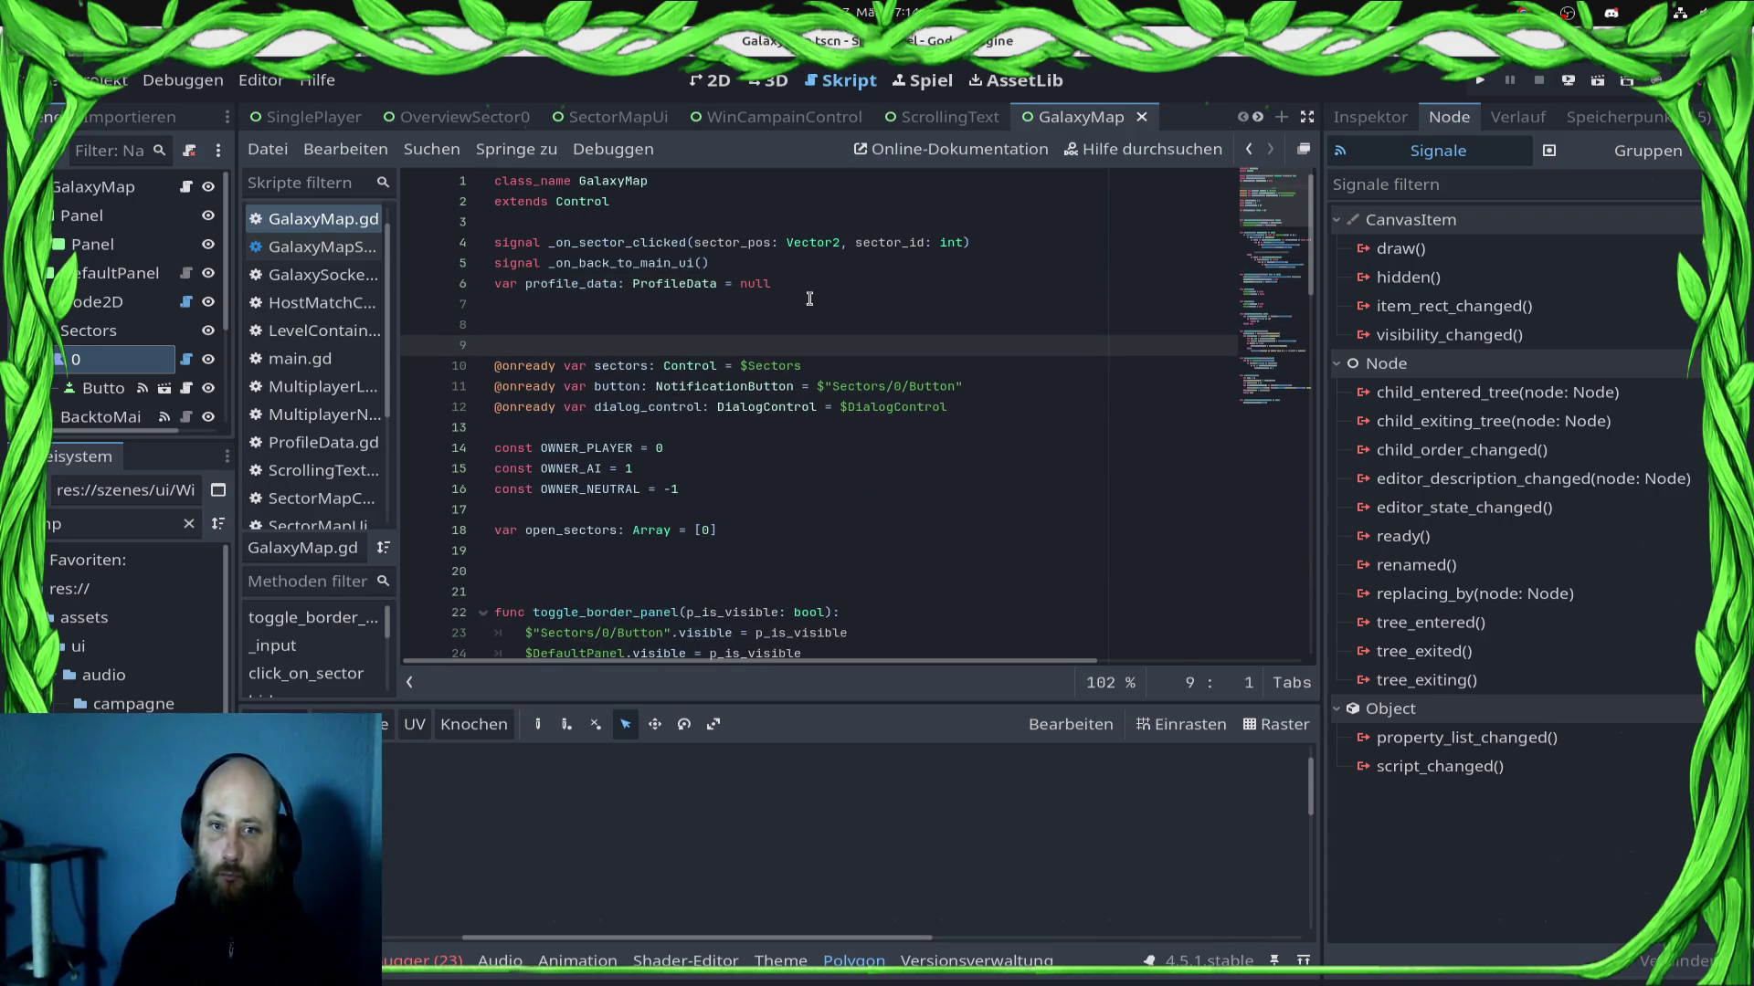
{"action": "key", "text": "Up"}
{"action": "type", "text": "ar te"}
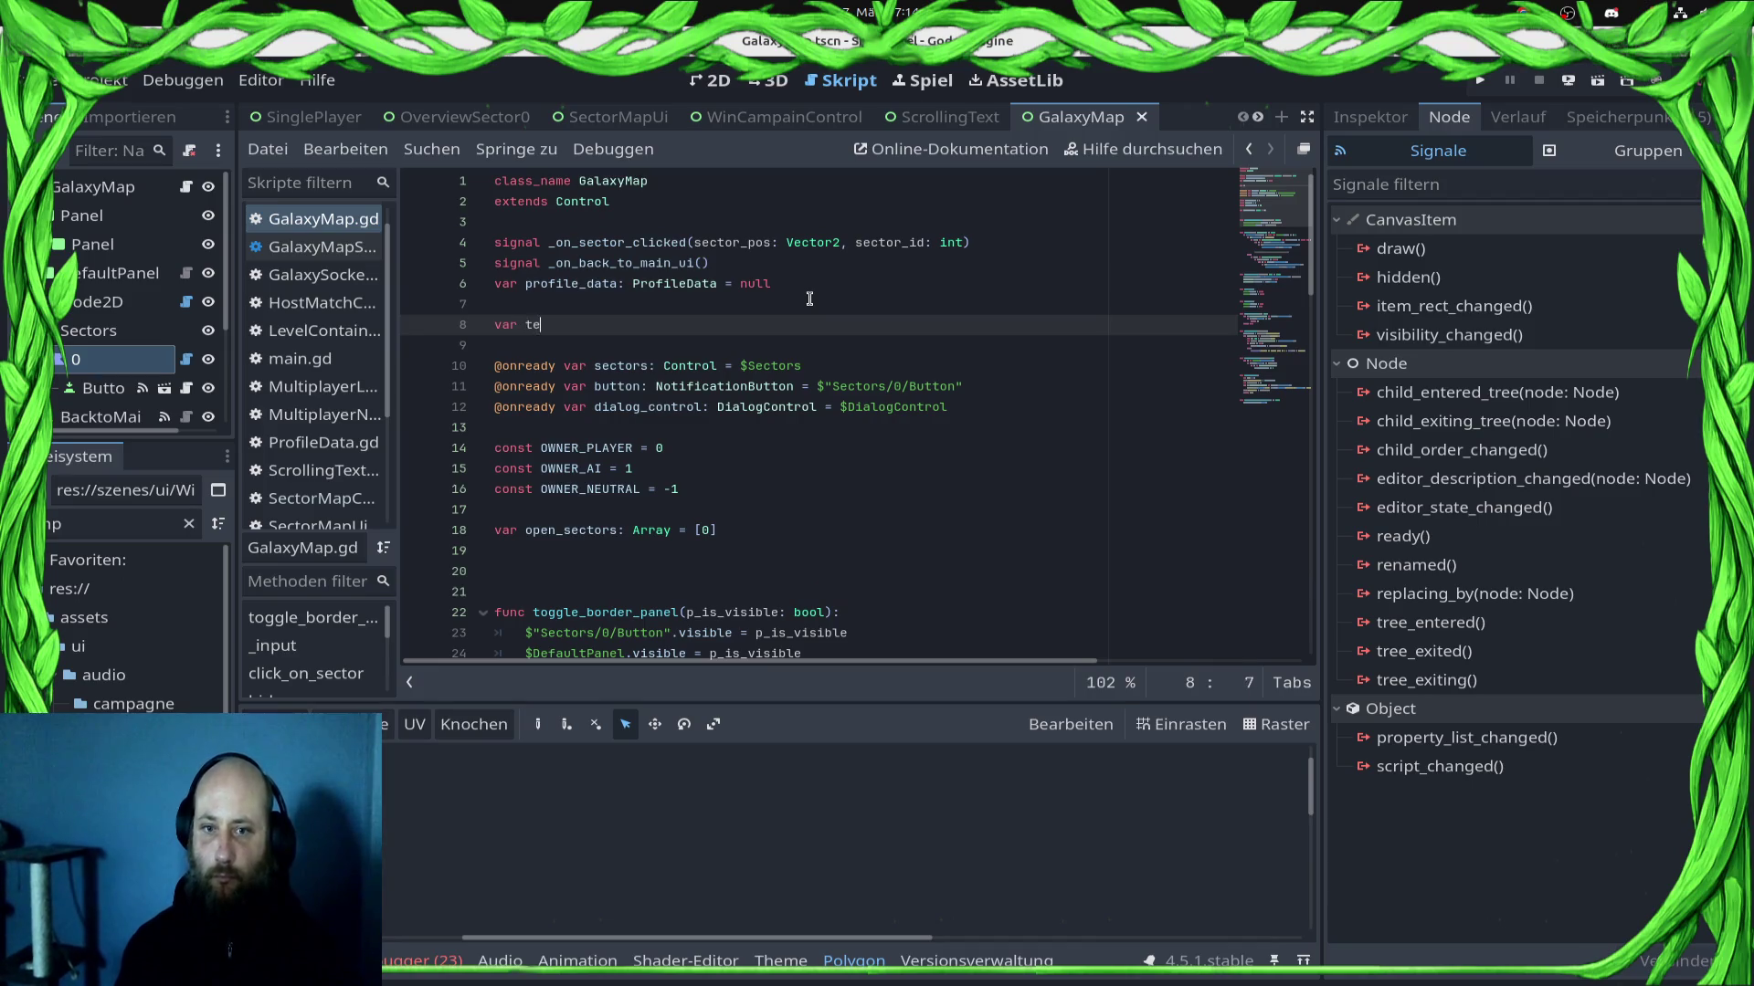
{"action": "type", "text": "xt_for_"}
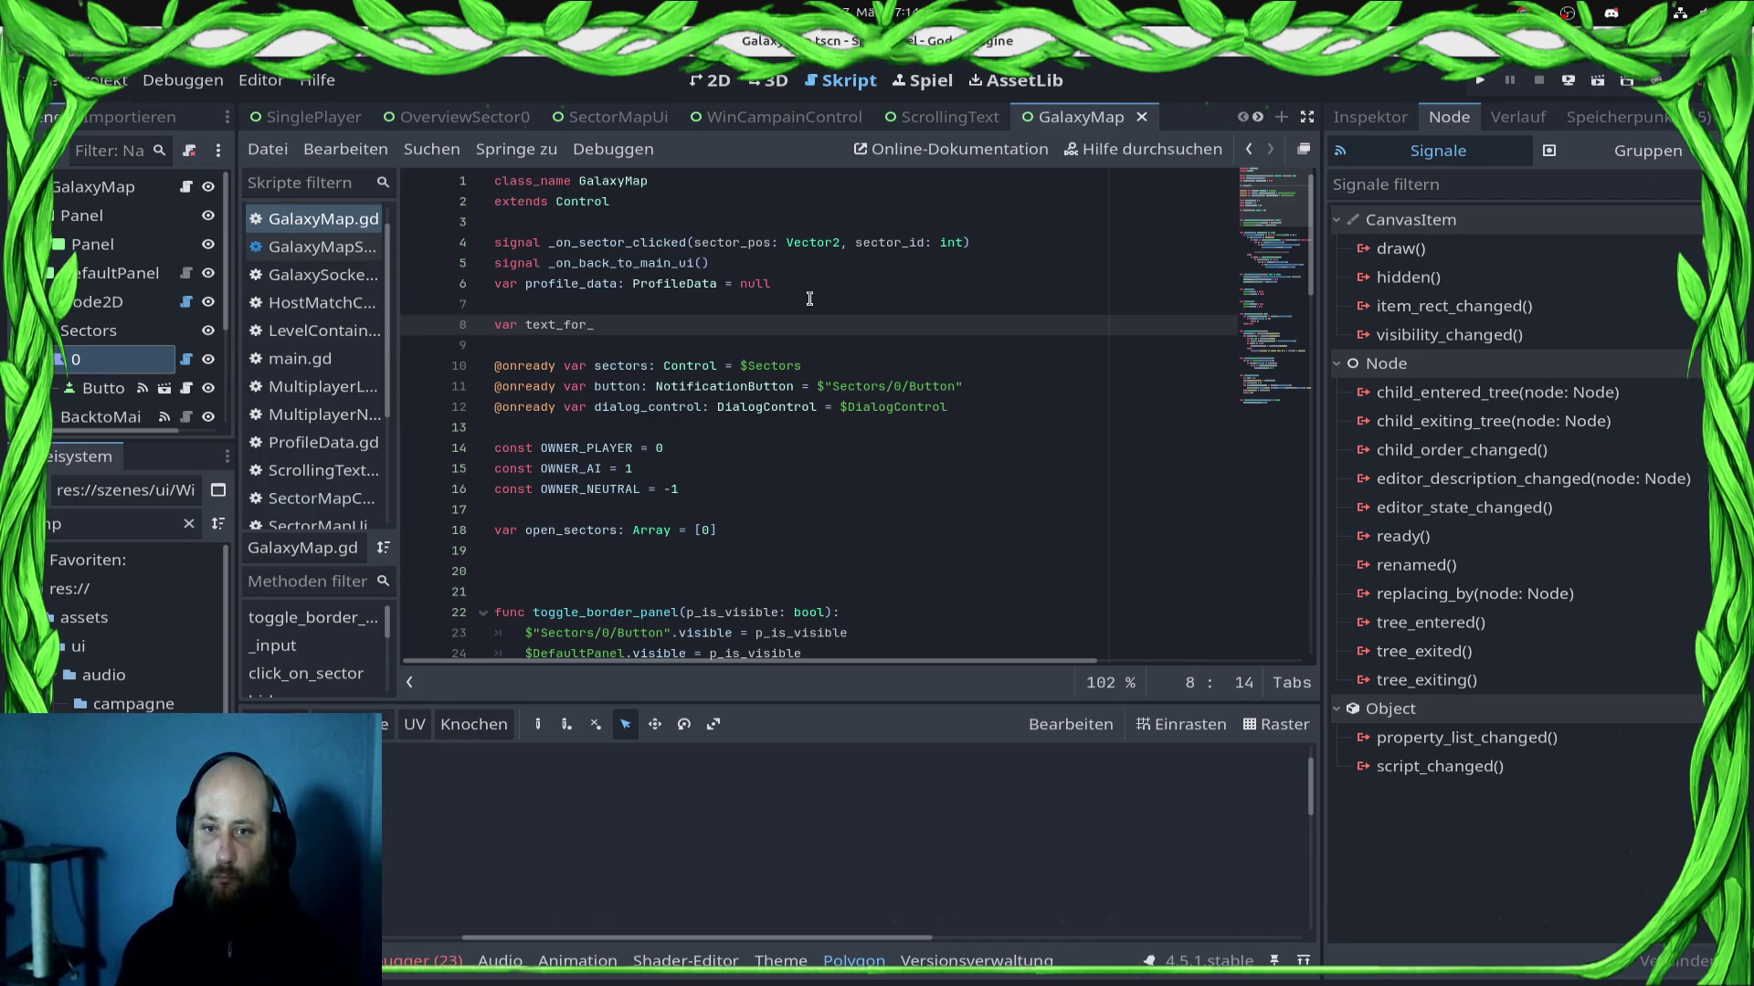
{"action": "key", "text": "BackSpace"}
{"action": "key", "text": "BackSpace"}
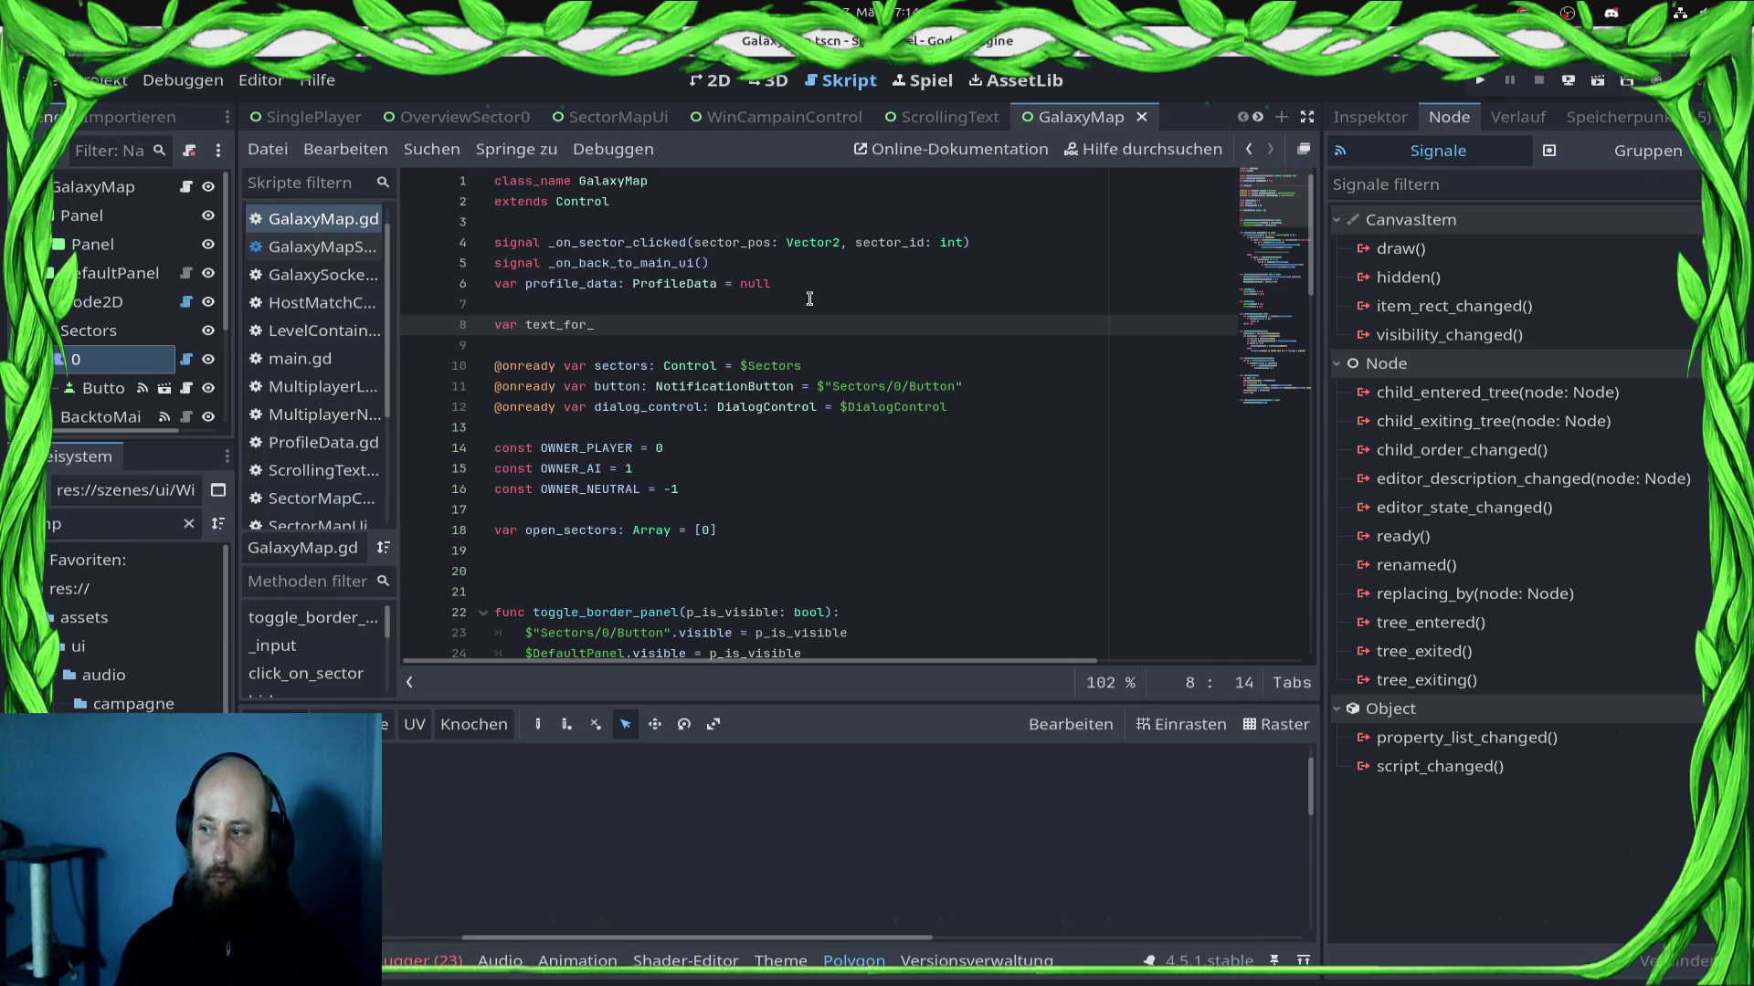
{"action": "type", "text": "di"}
{"action": "key", "text": "BackSpace"}
{"action": "key", "text": "BackSpace"}
{"action": "key", "text": "BackSpace"}
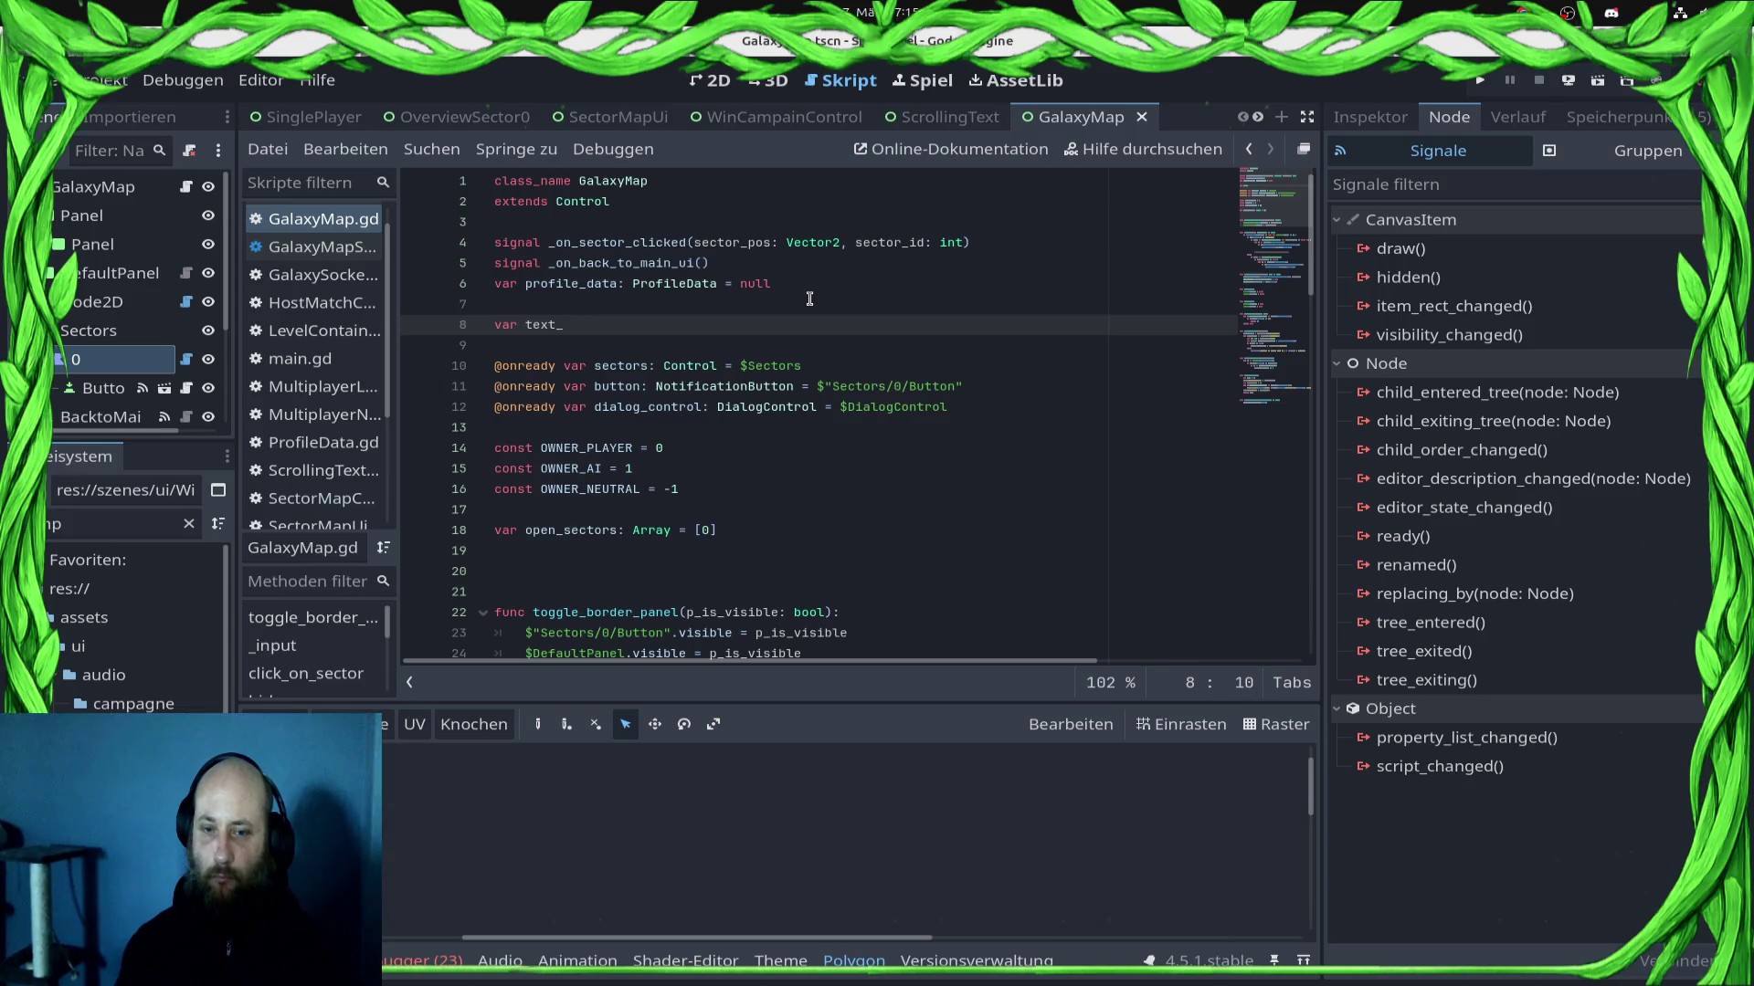
{"action": "type", "text": "after_wining_a_sector"}
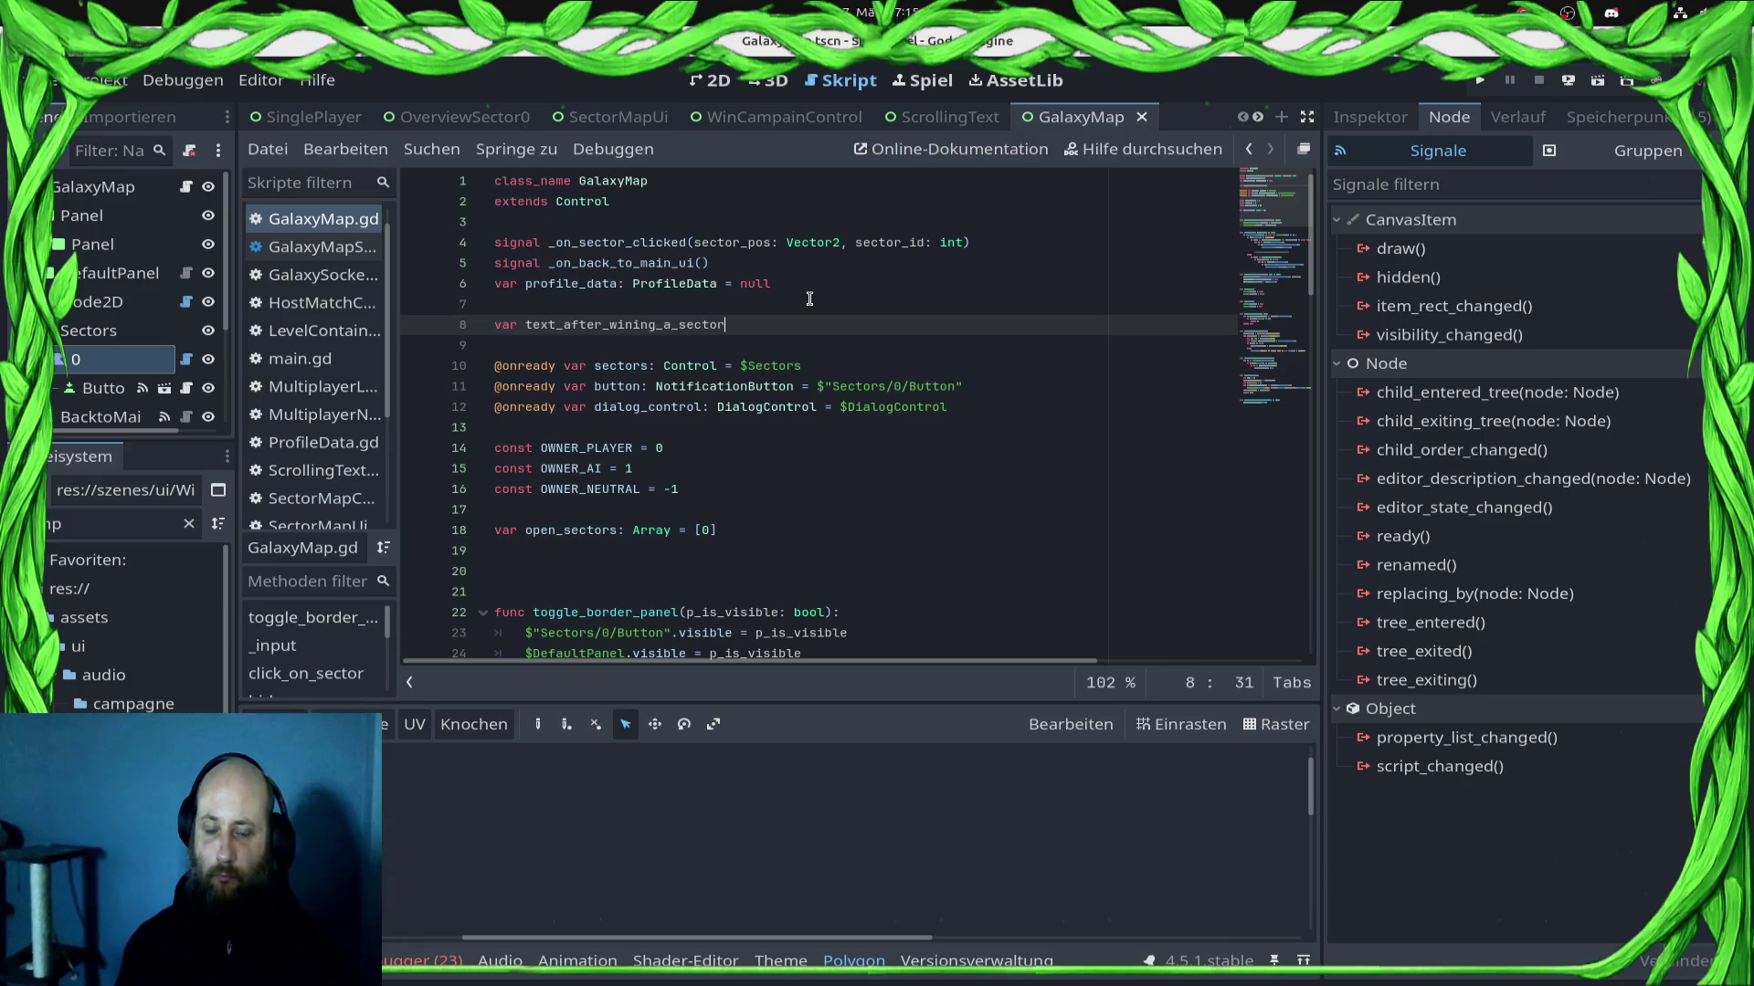
{"action": "type", "text": "\"Comm"}
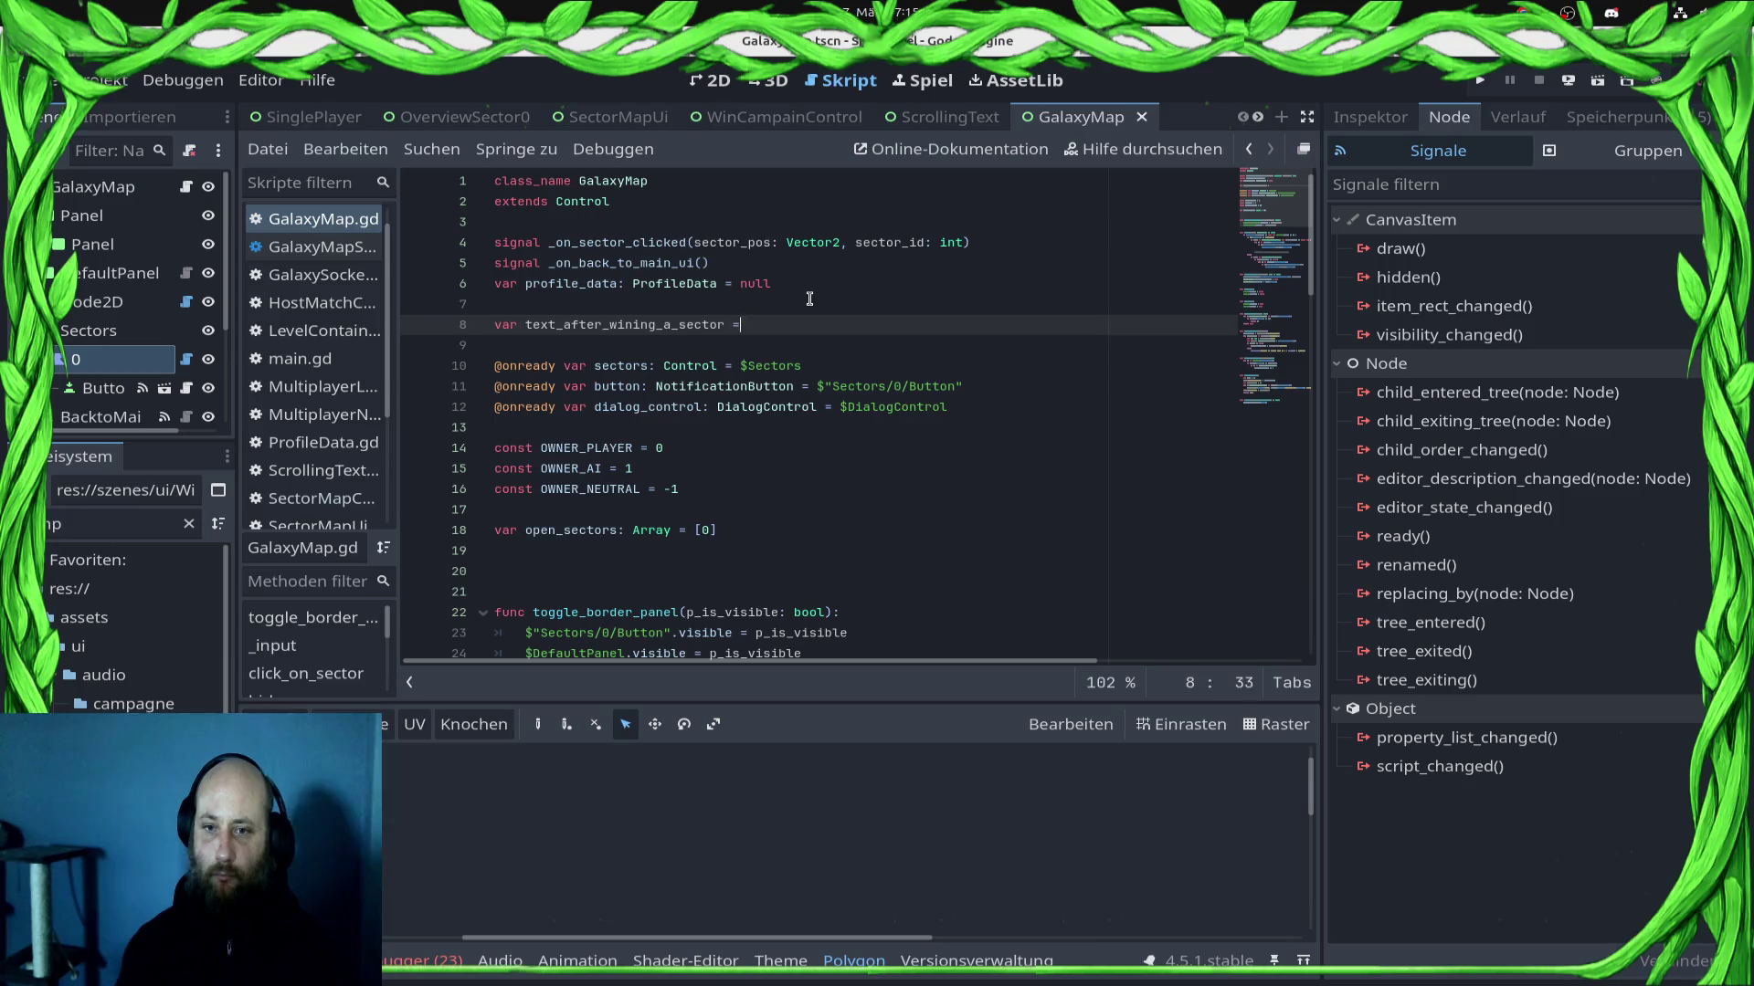
{"action": "type", "text": "ander, "}
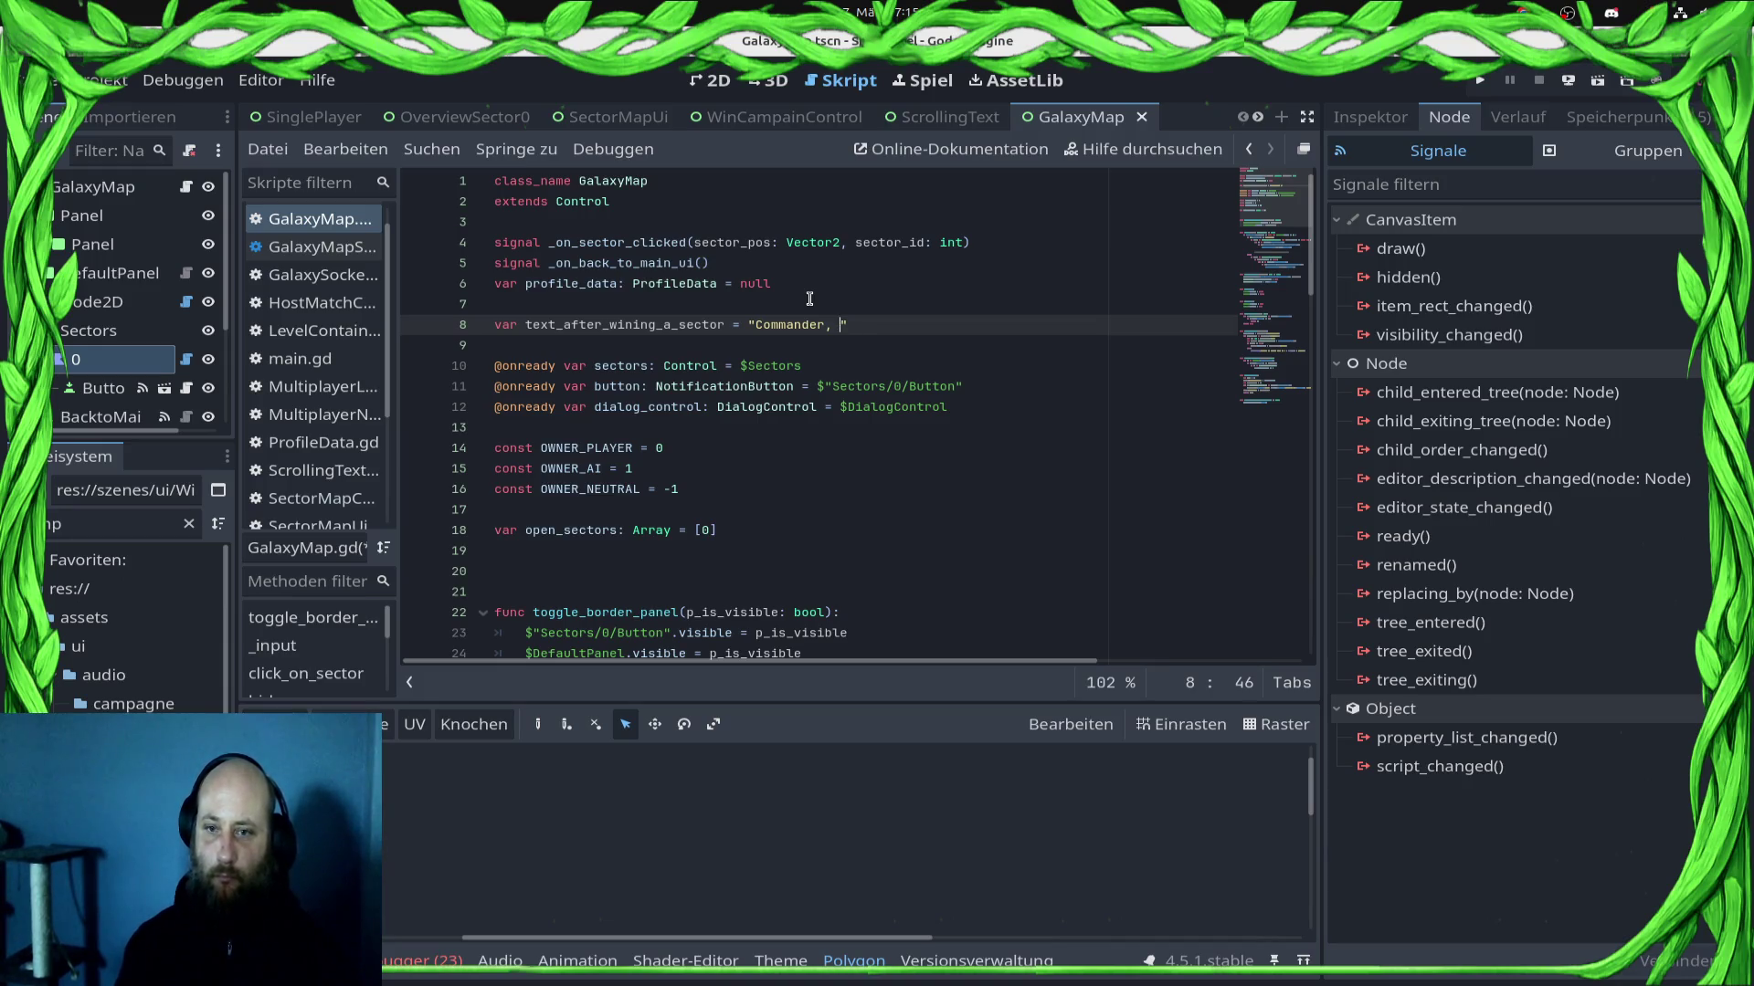
{"action": "type", "text": "when you finished a s"}
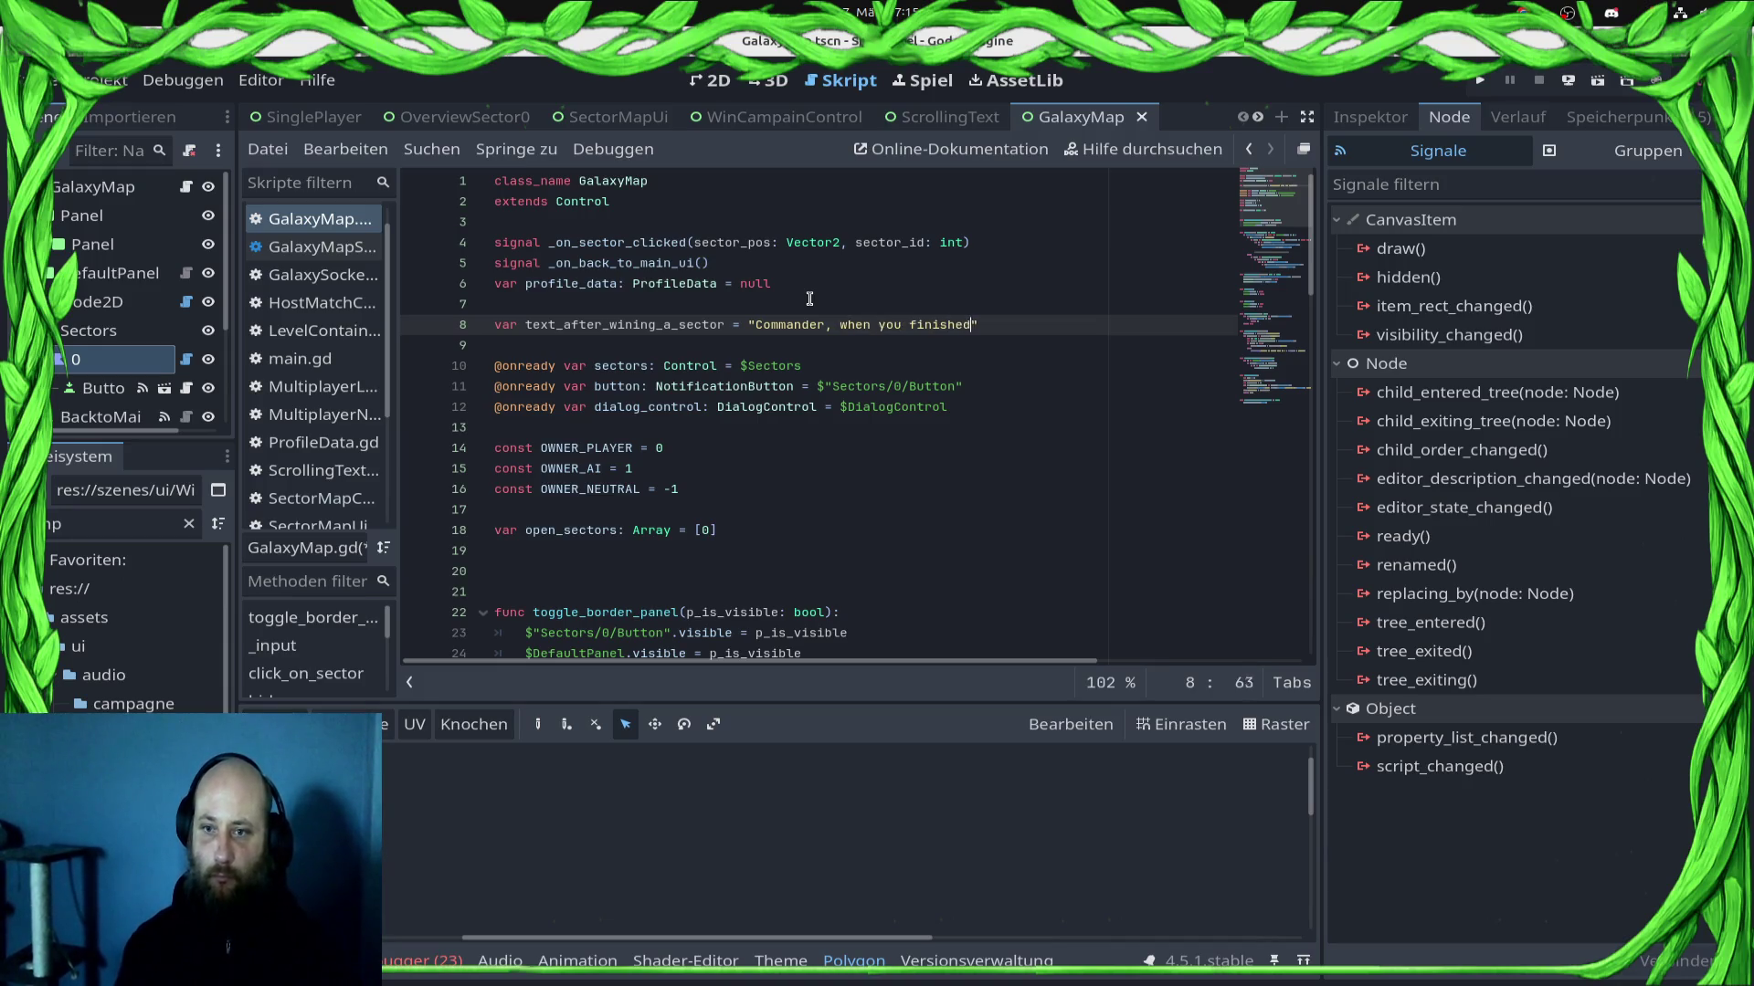
{"action": "type", "text": "e"}
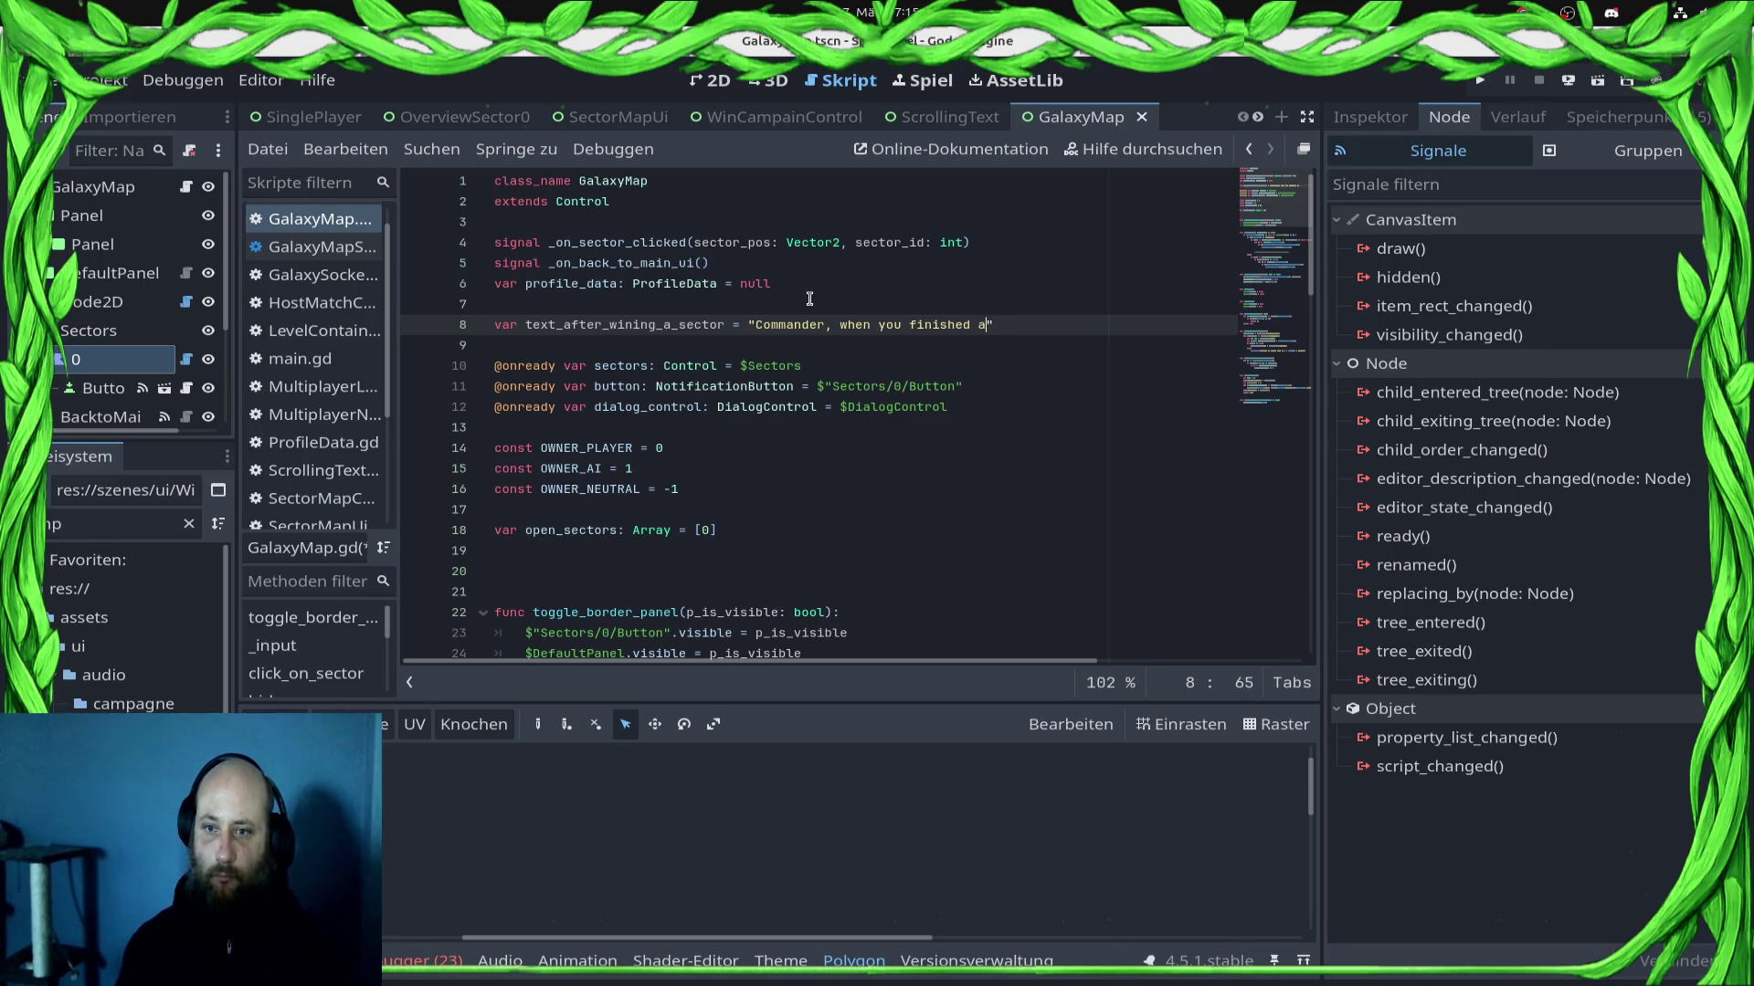
Step: Reword the message about replaying a conquered sector on higher difficulty for more rewards
{"action": "key", "text": "BackSpace"}
{"action": "key", "text": "BackSpace"}
{"action": "key", "text": "BackSpace"}
{"action": "type", "text": "con"}
{"action": "type", "text": "ect"}
{"action": "key", "text": "BackSpace"}
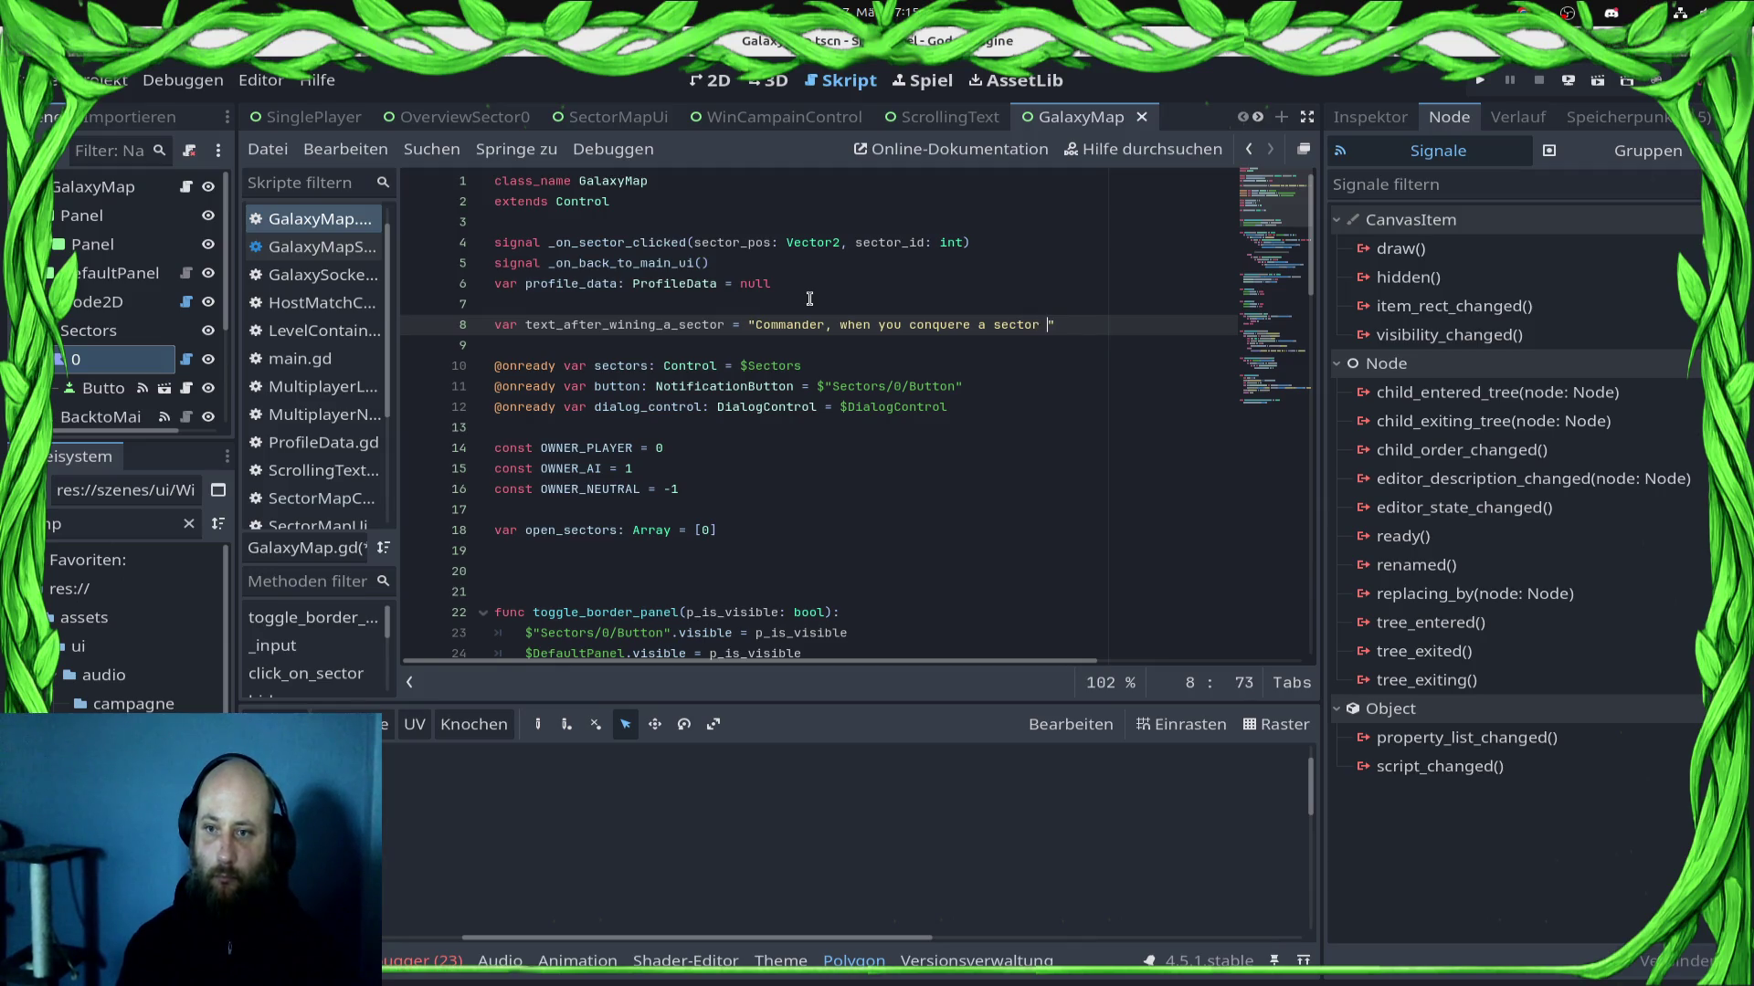
{"action": "type", "text": "can"}
{"action": "key", "text": "Return"}
{"action": "type", "text": "play \""}
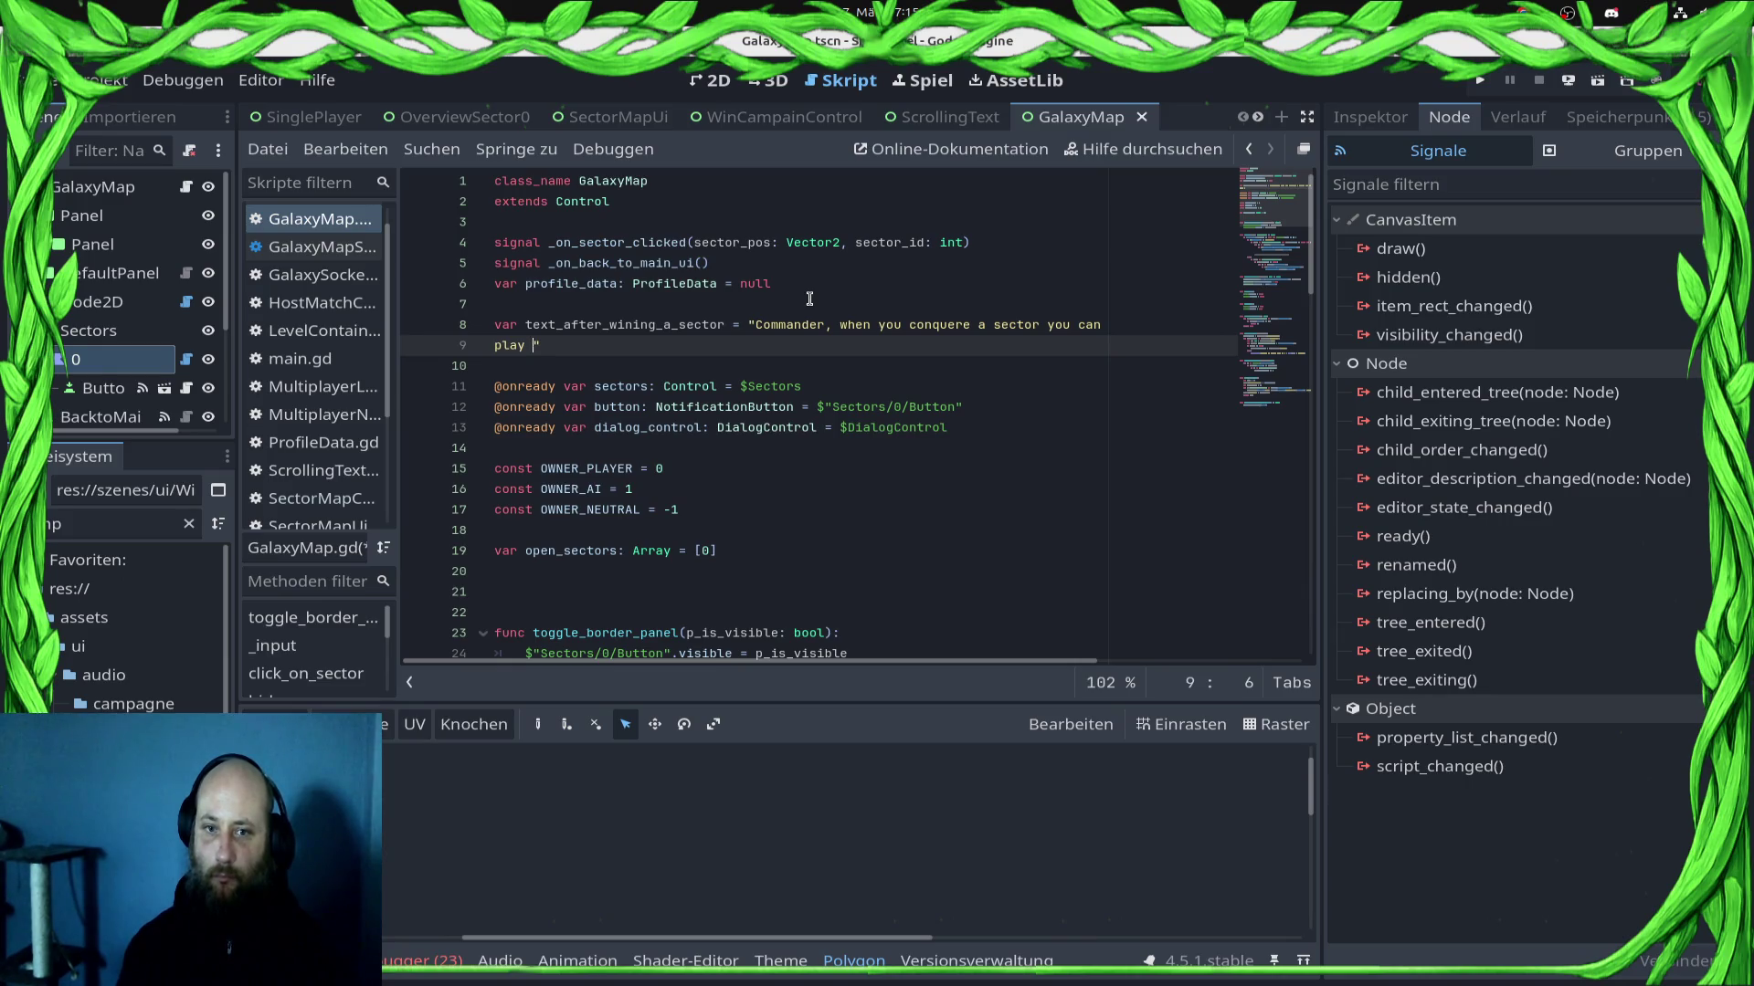
{"action": "type", "text": "again on"}
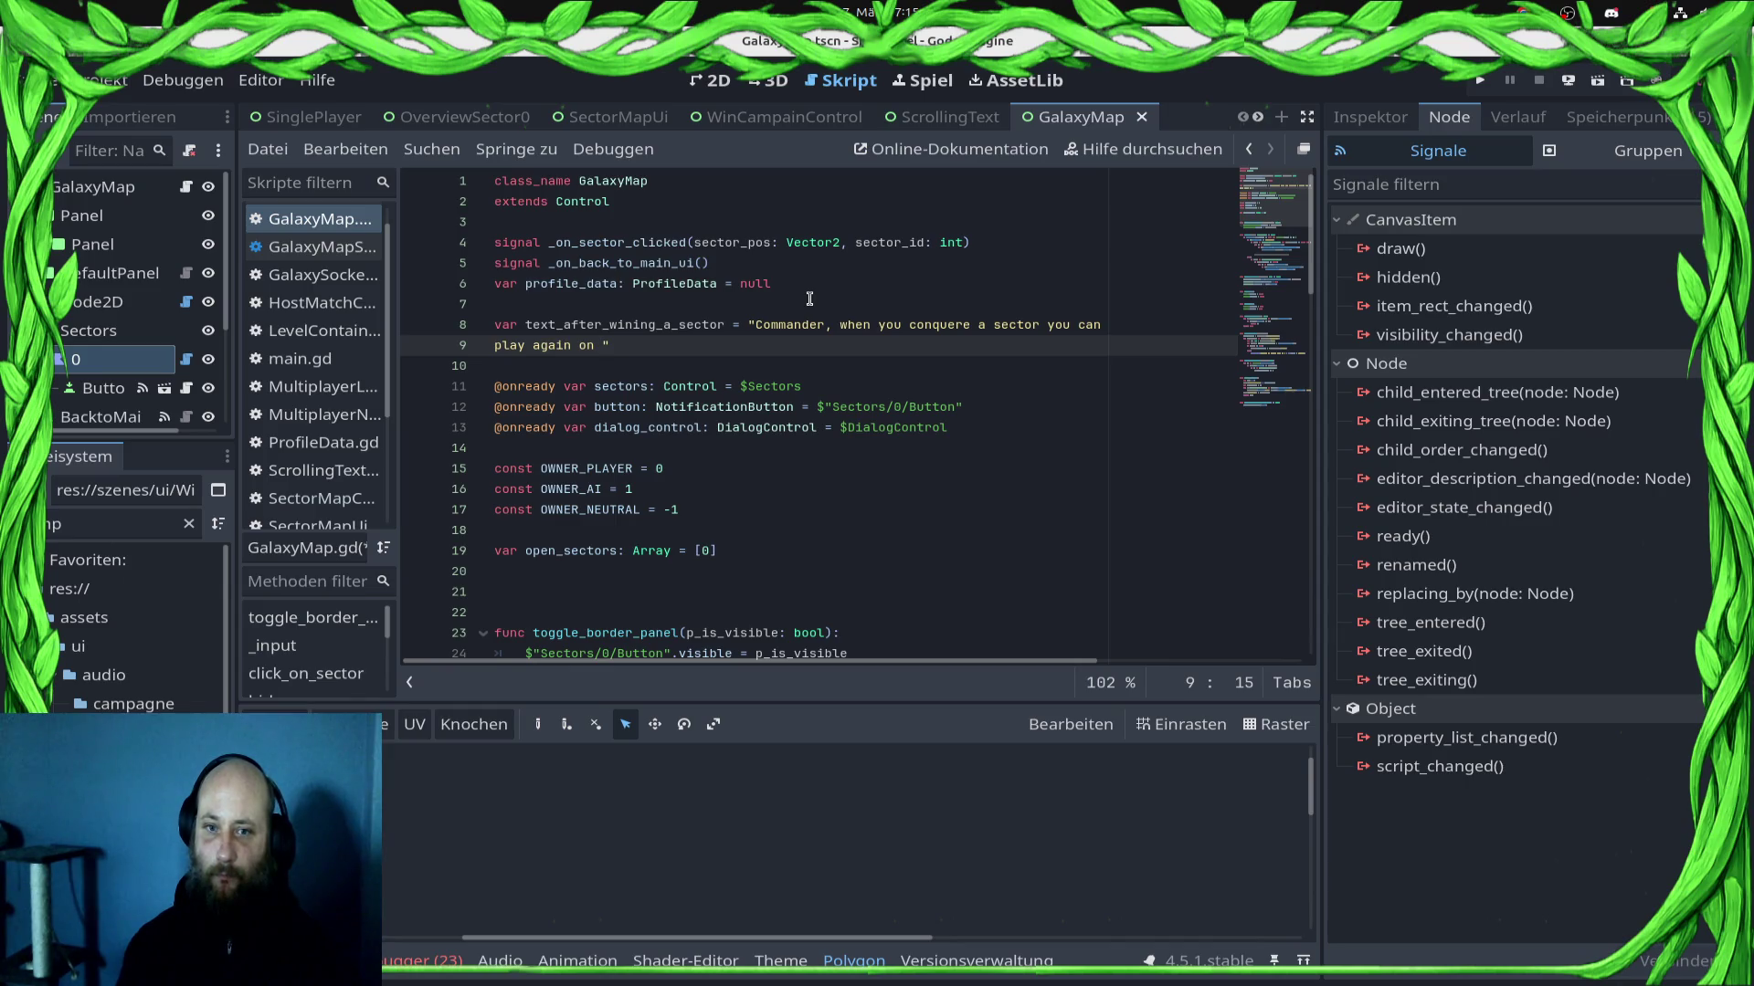
{"action": "type", "text": "higher"}
{"action": "type", "text": " diffi"}
{"action": "type", "text": "culty "}
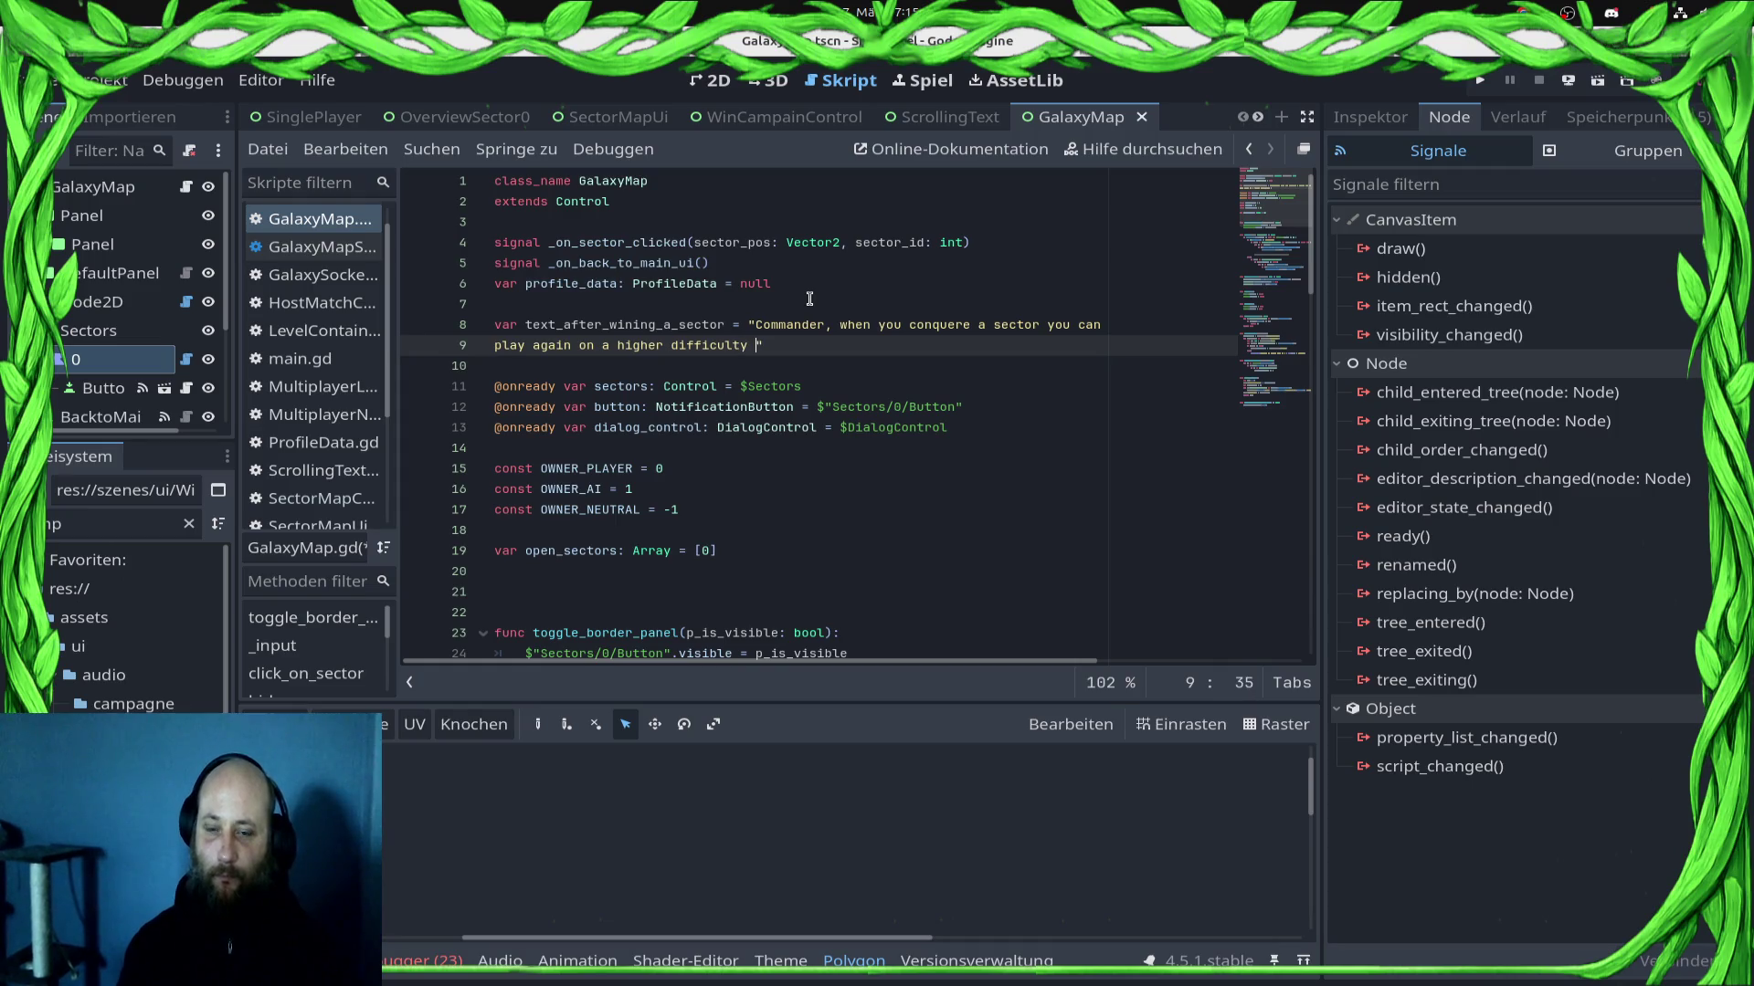
{"action": "type", "text": ". This will br"}
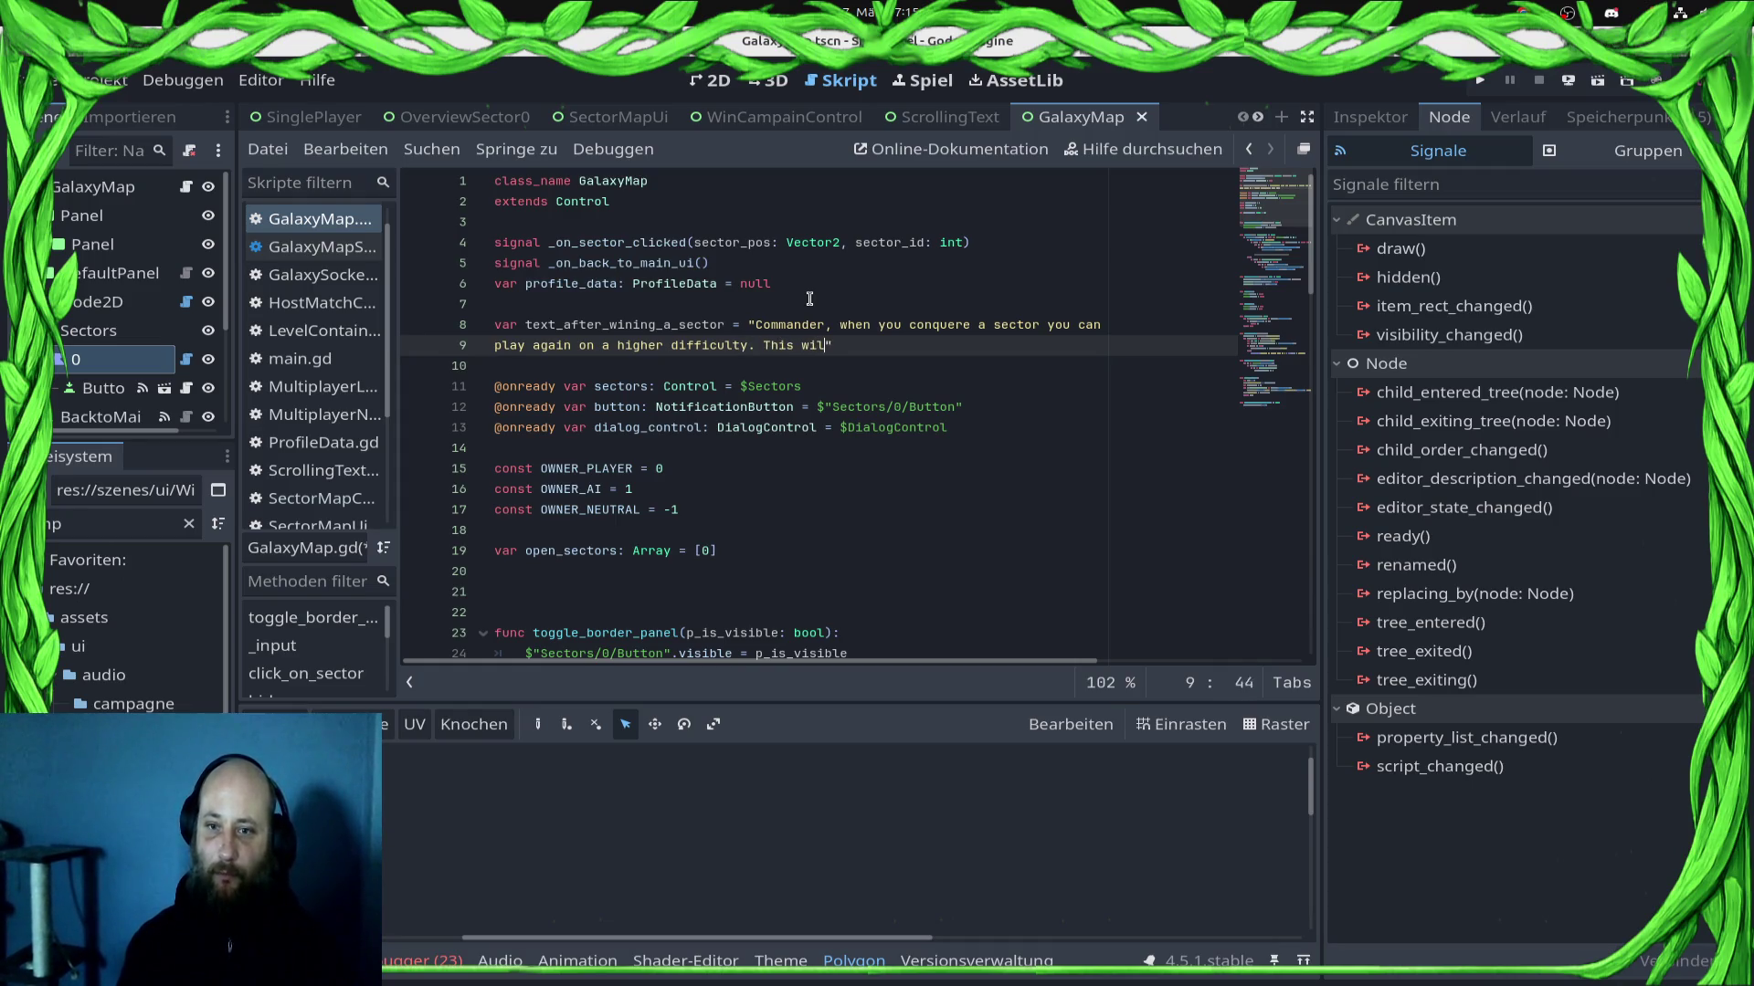
{"action": "type", "text": "ing you more "}
{"action": "type", "text": "rewards and "}
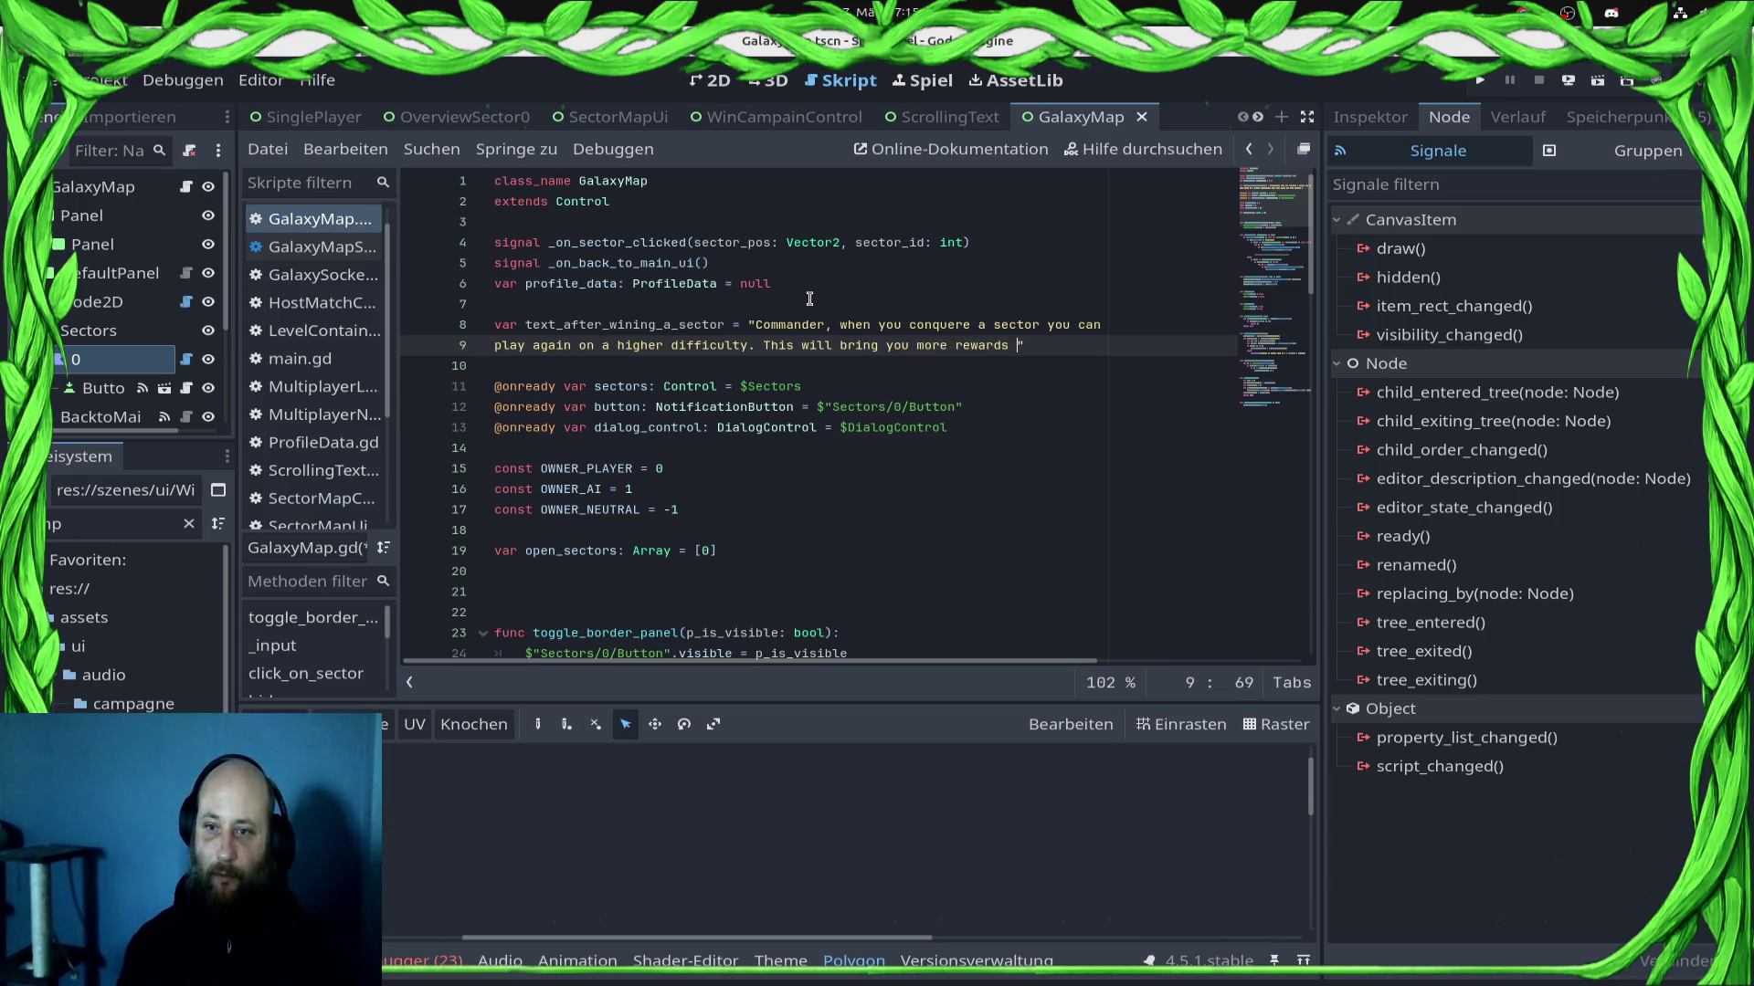
{"action": "type", "text": "more"}
Step: End the message with "if your commander falls the campaign will begin from scratch" and select it
{"action": "key", "text": "BackSpace"}
{"action": "key", "text": "BackSpace"}
{"action": "key", "text": "BackSpace"}
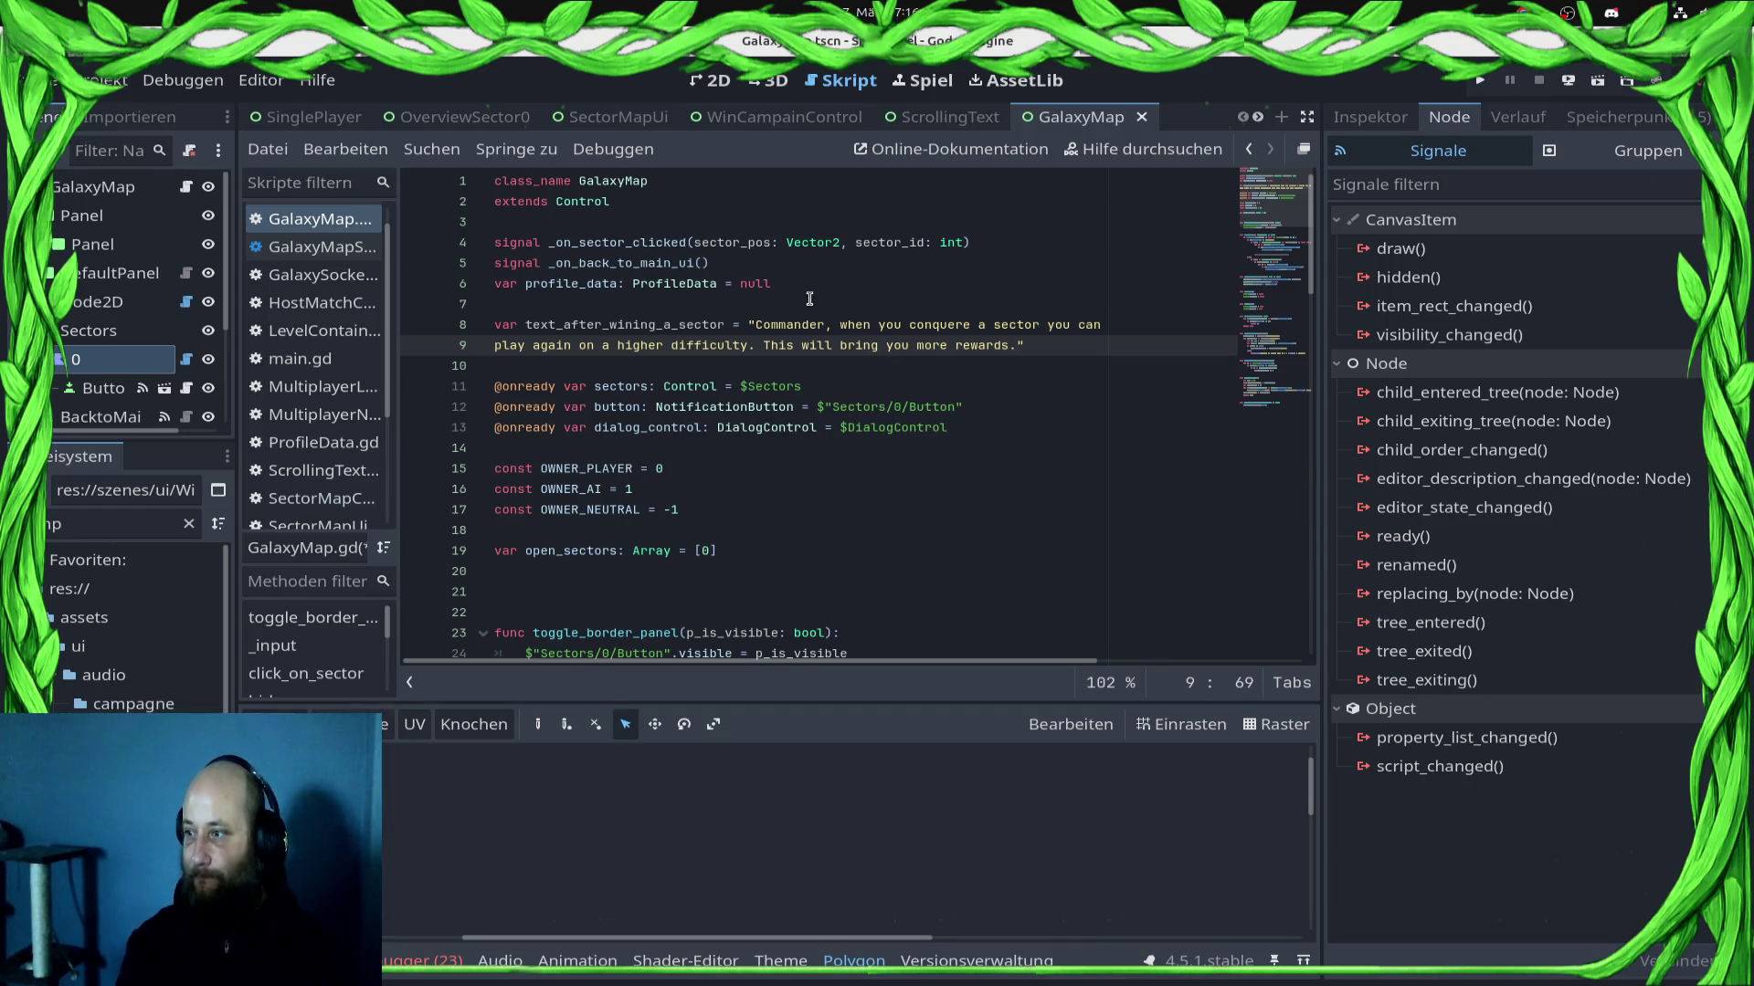
{"action": "type", "text": "But if "}
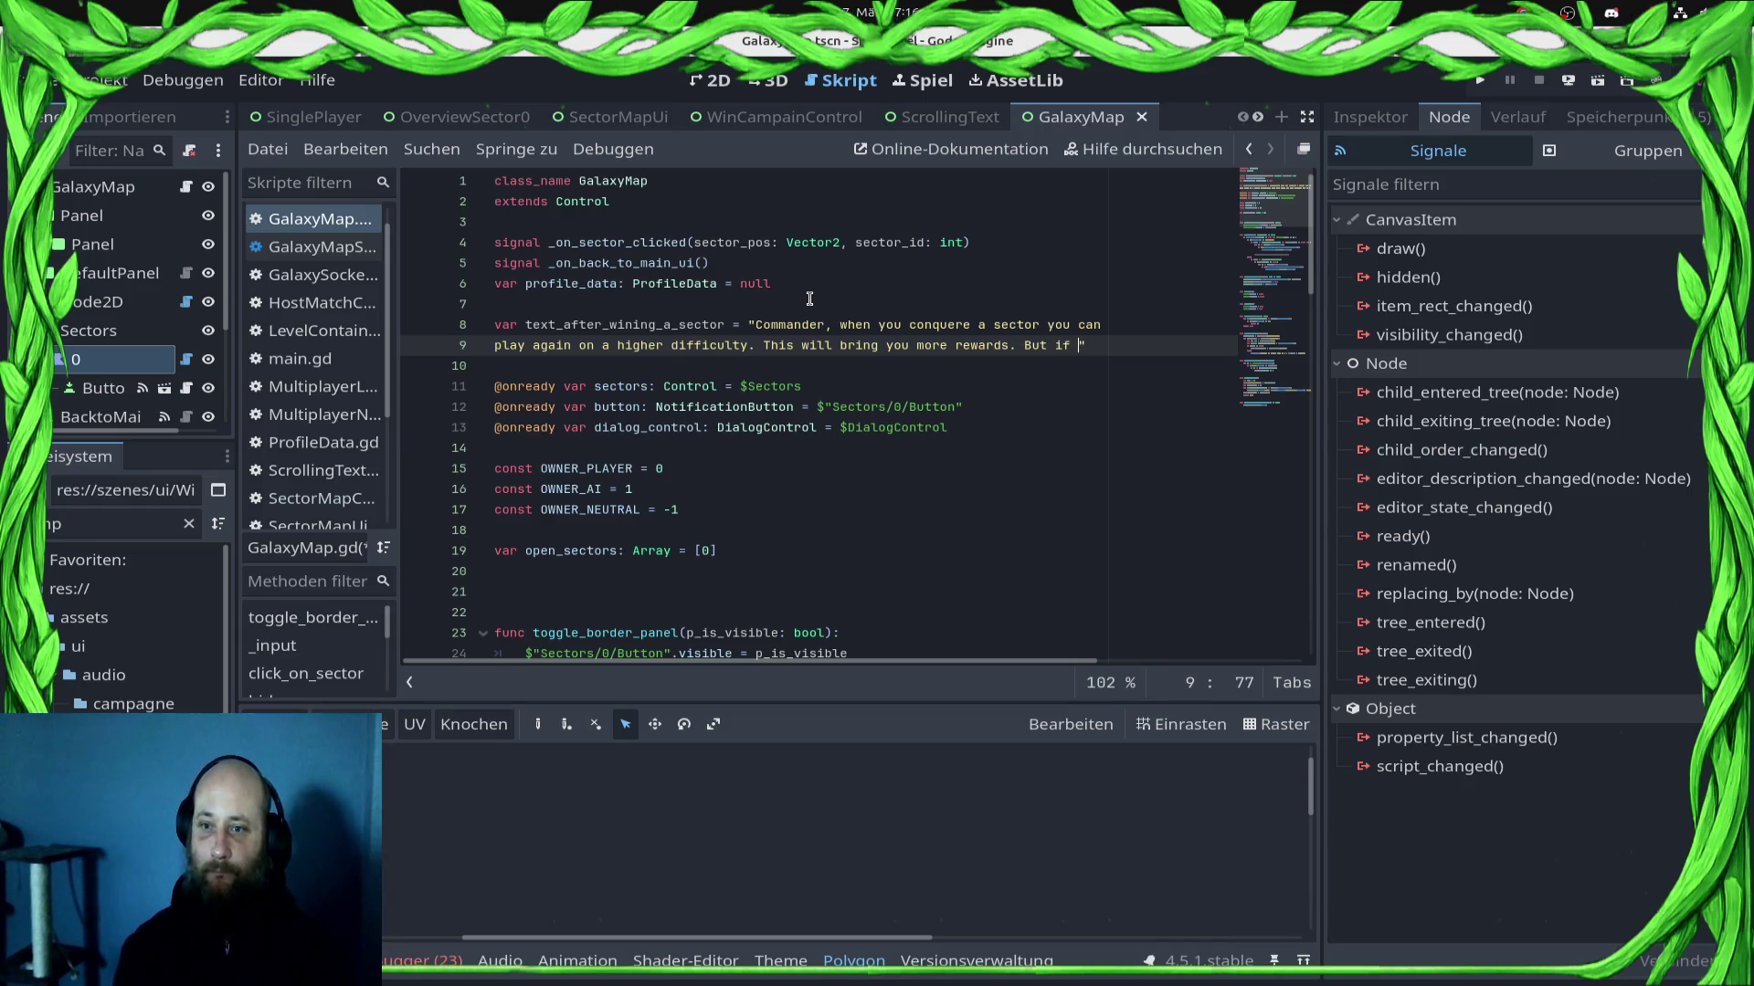
{"action": "type", "text": "your commander"}
{"action": "key", "text": "Return"}
{"action": "type", "text": "lls its a"}
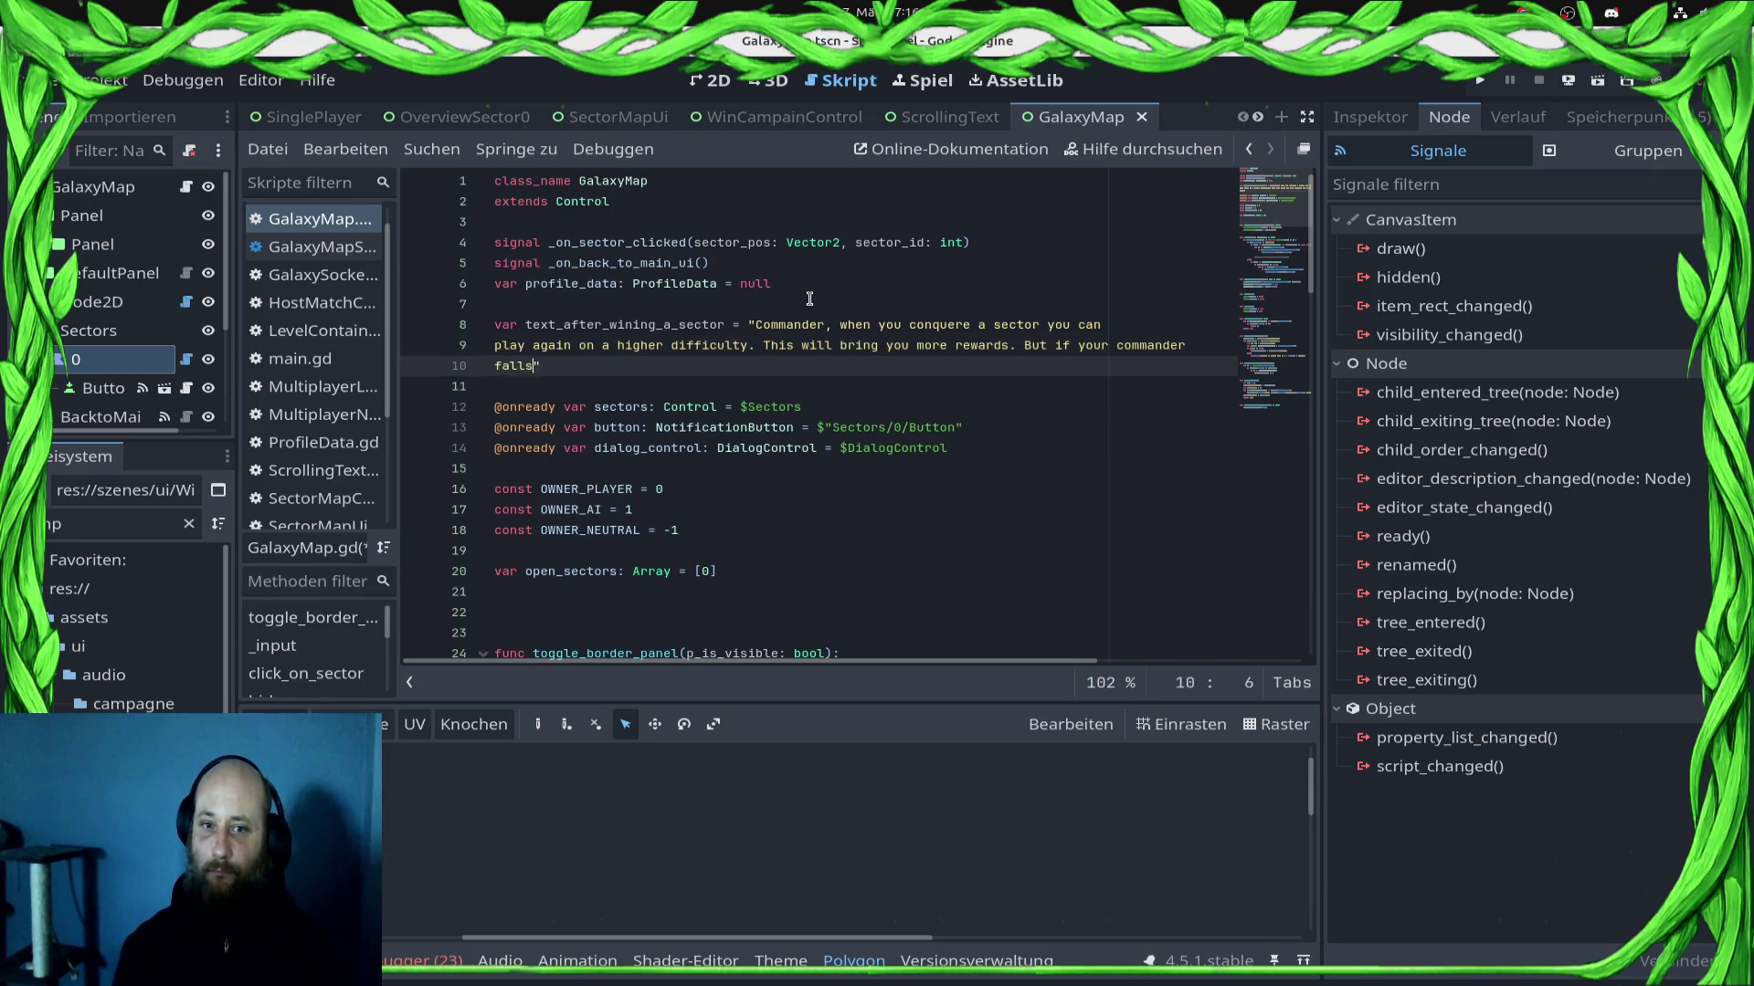
{"action": "type", "text": "ll "}
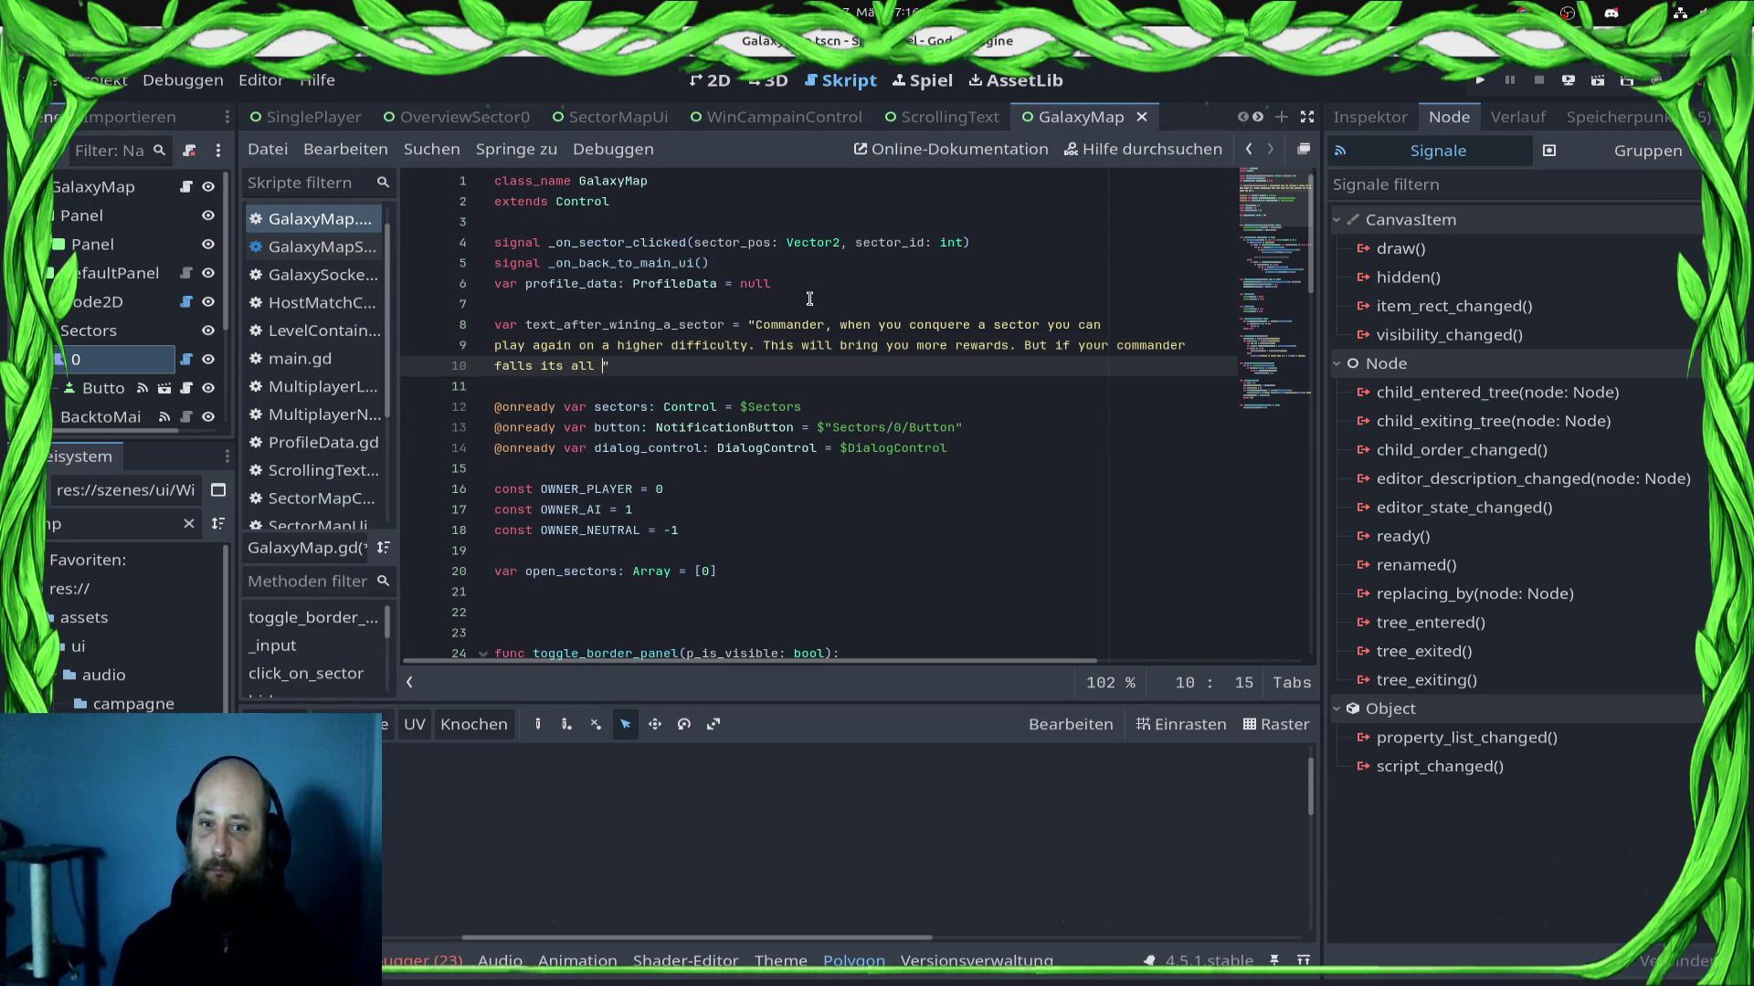
{"action": "type", "text": "back to the b"}
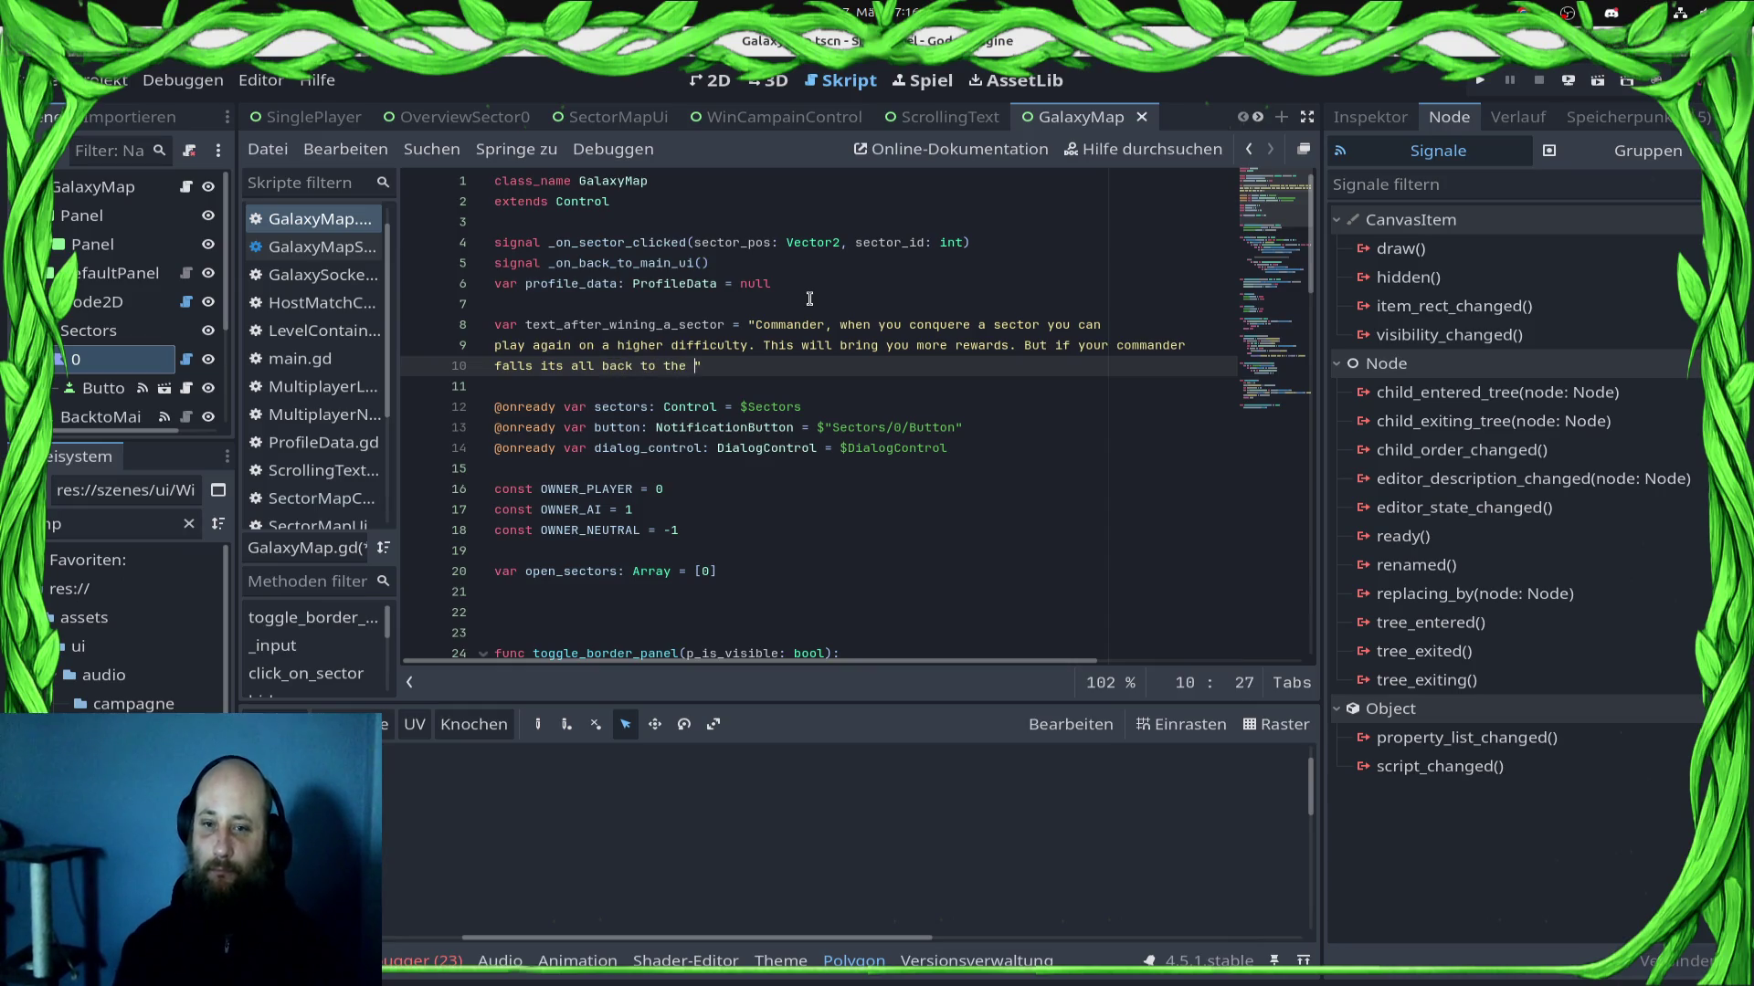
{"action": "key", "text": "BackSpace"}
{"action": "key", "text": "BackSpace"}
{"action": "key", "text": "BackSpace"}
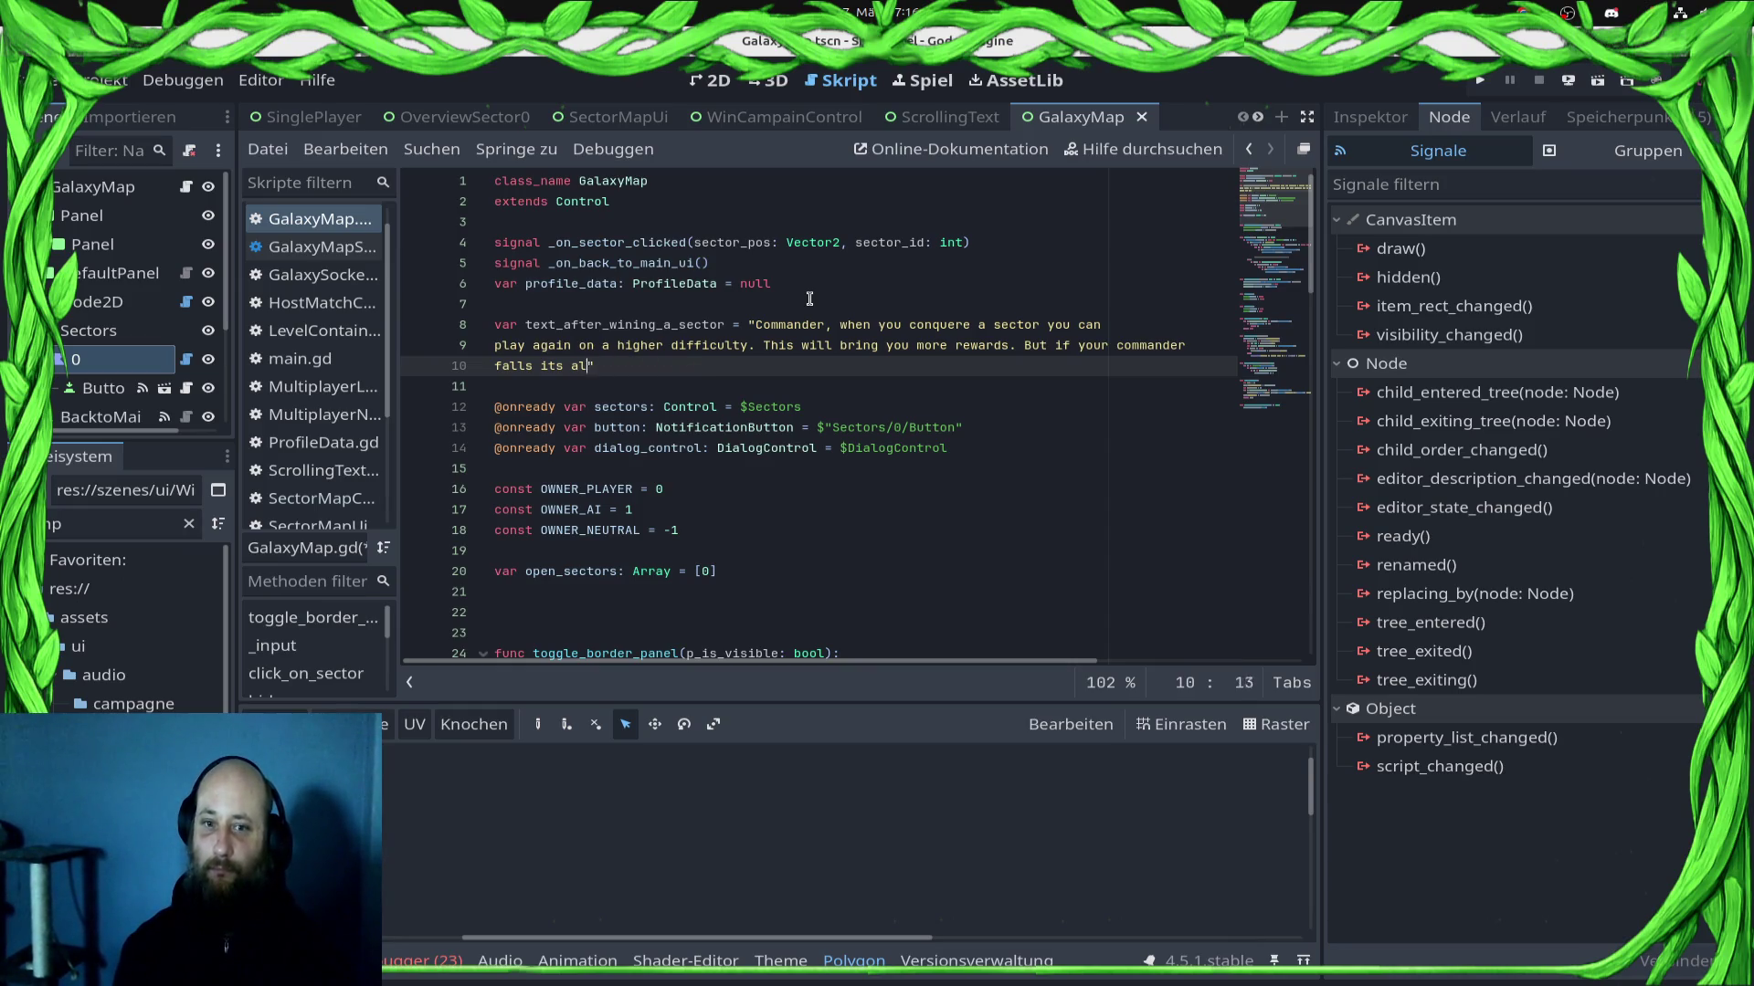
{"action": "type", "text": "the campain will "}
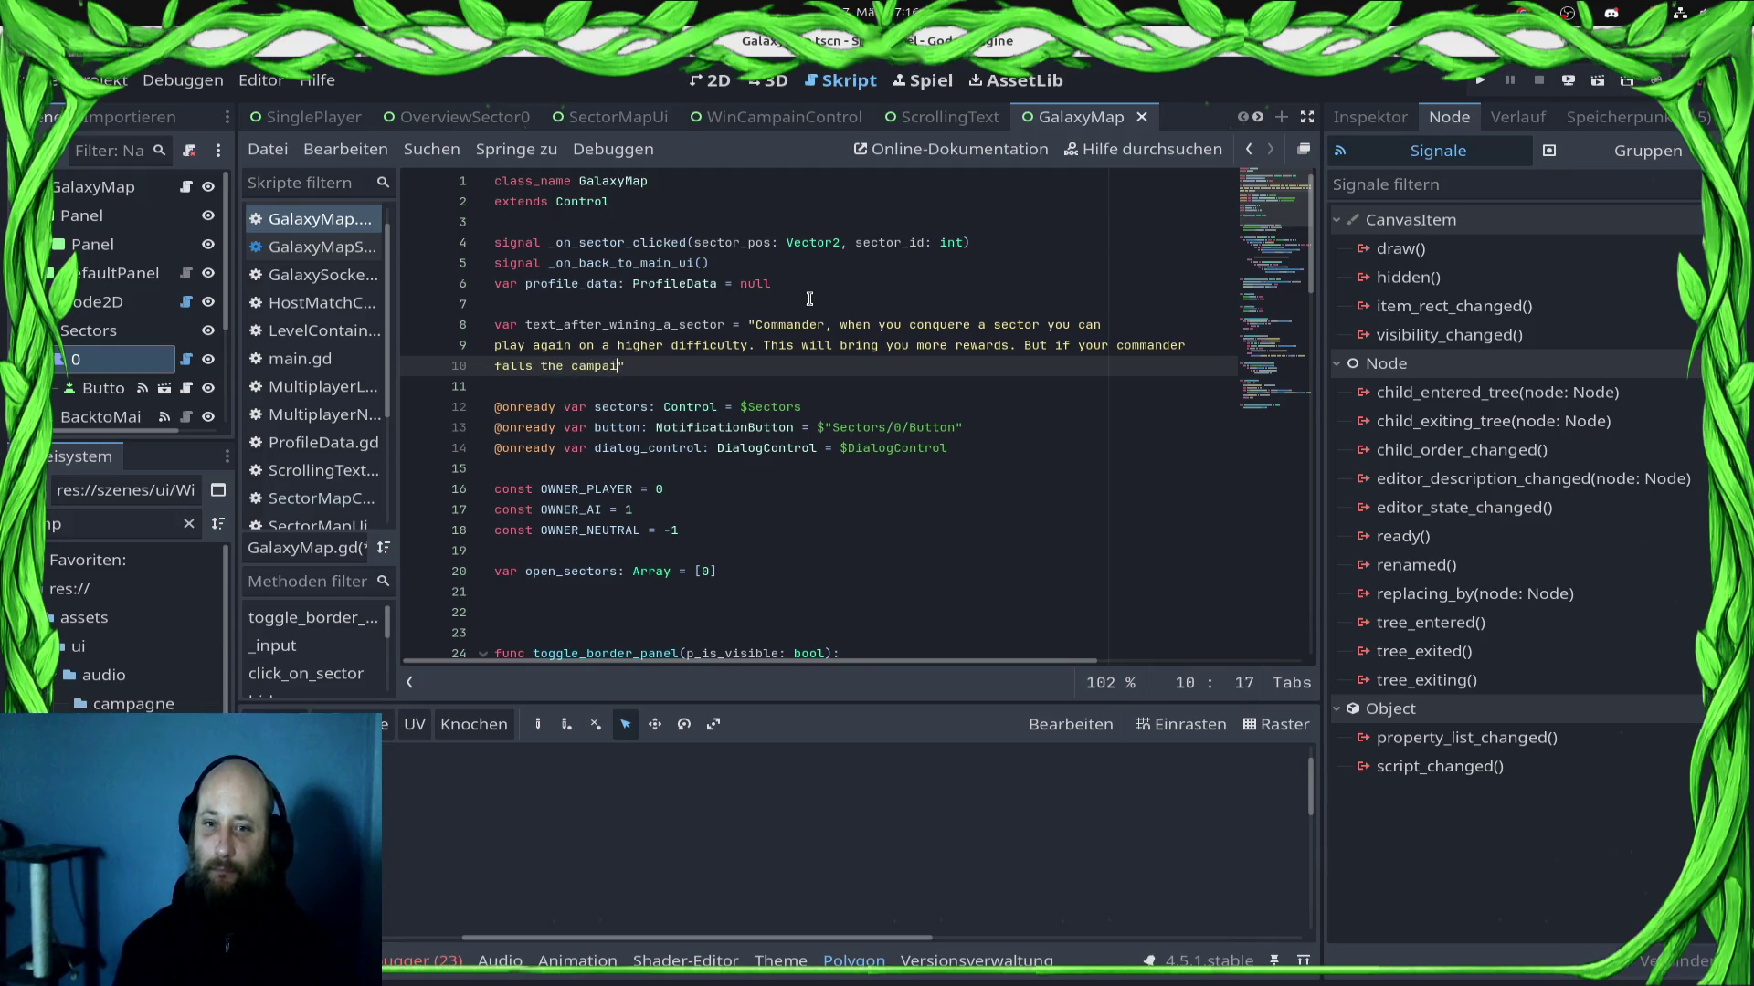
{"action": "type", "text": "begin fr"}
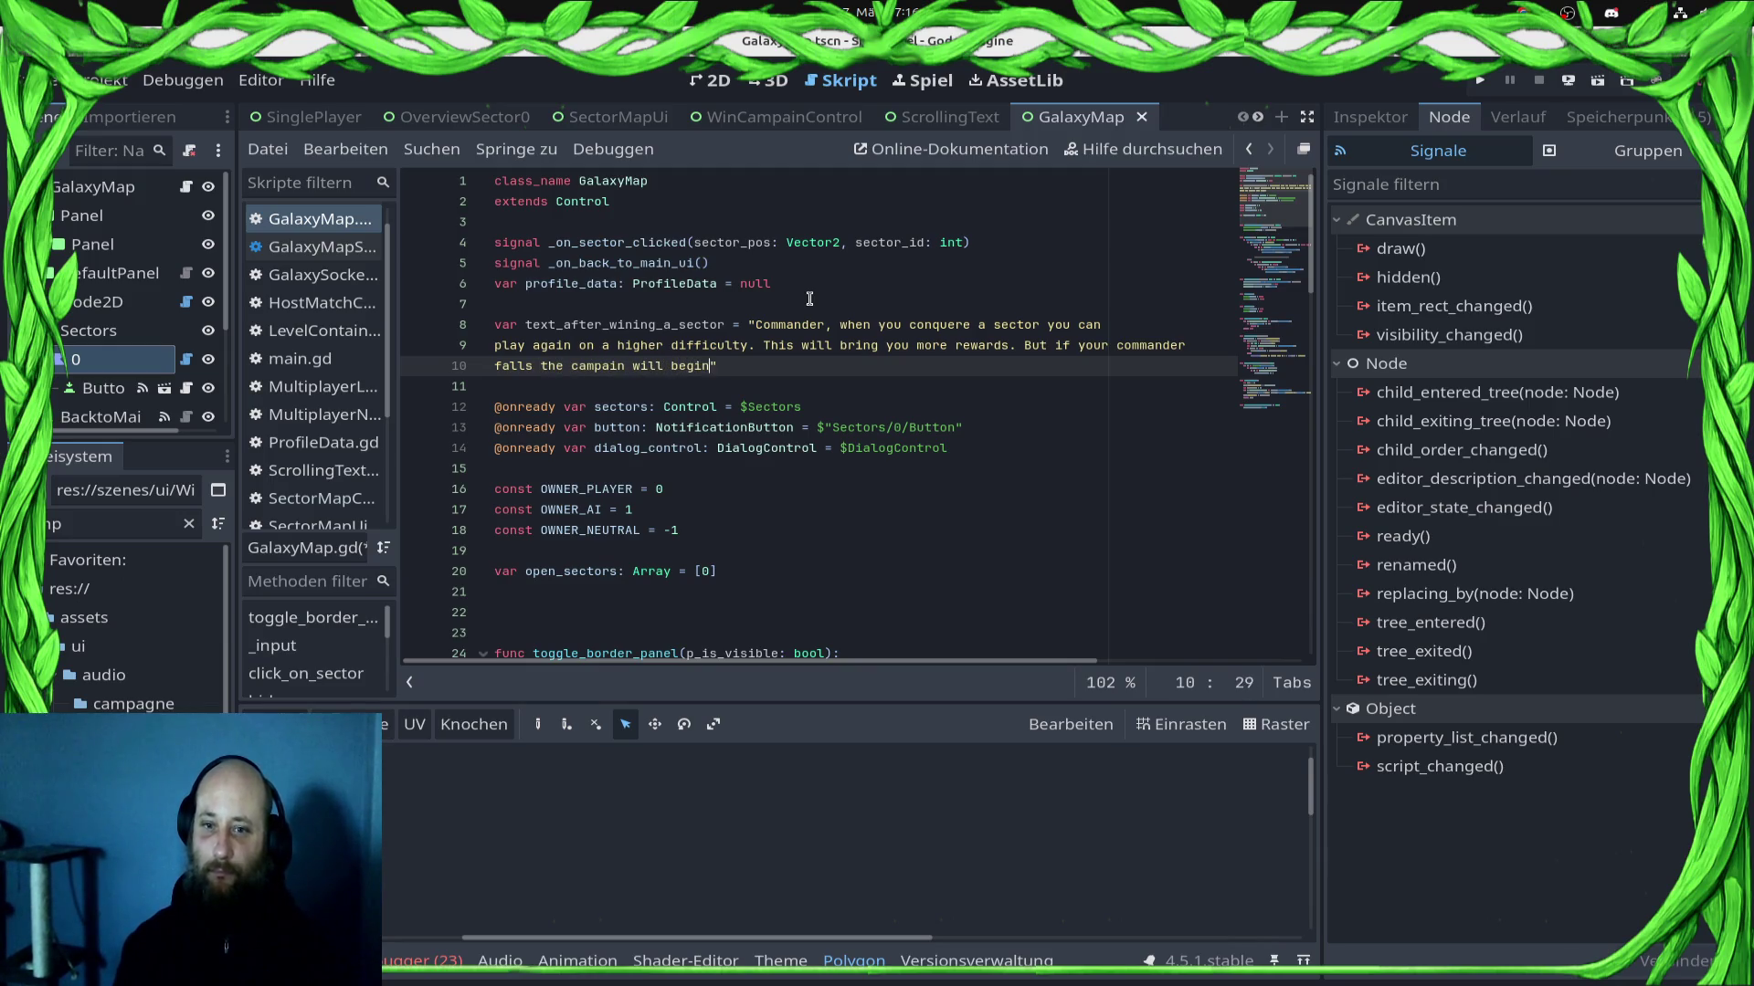
{"action": "type", "text": "om sc"}
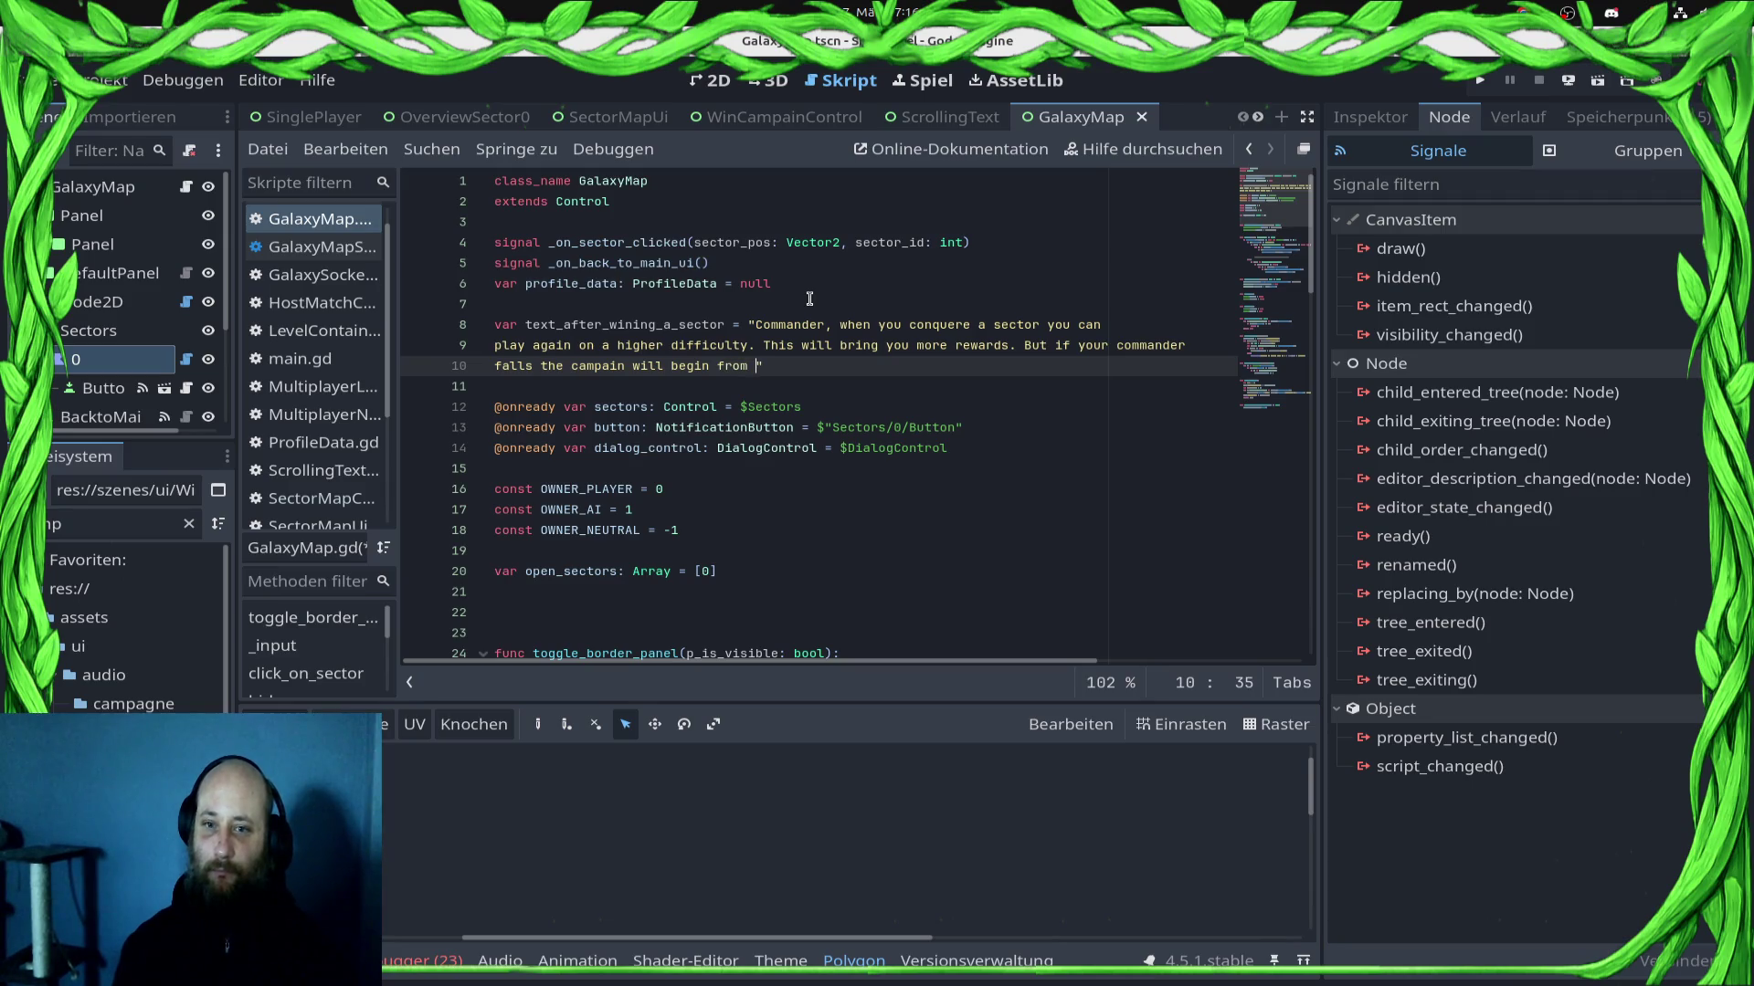
{"action": "type", "text": "ratch"}
{"action": "key", "text": "shift+Up"}
{"action": "key", "text": "shift+Up"}
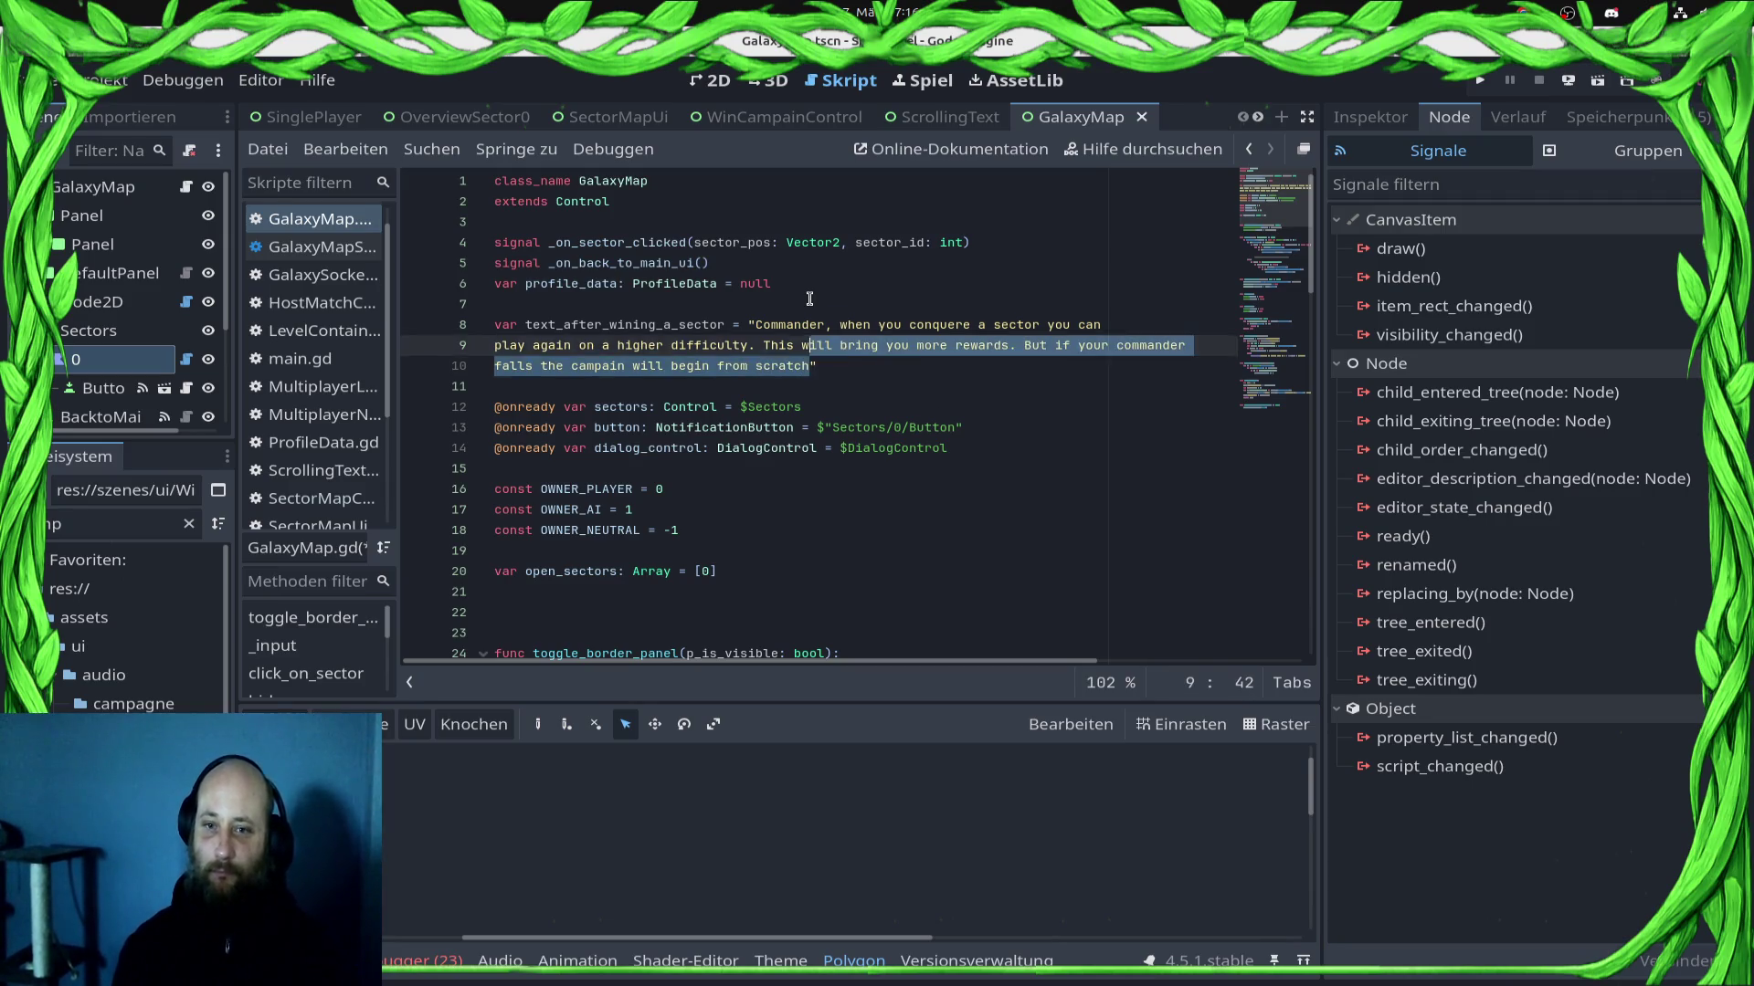
{"action": "key", "text": "shift+Left"}
{"action": "key", "text": "shift+Left"}
{"action": "key", "text": "shift+Left"}
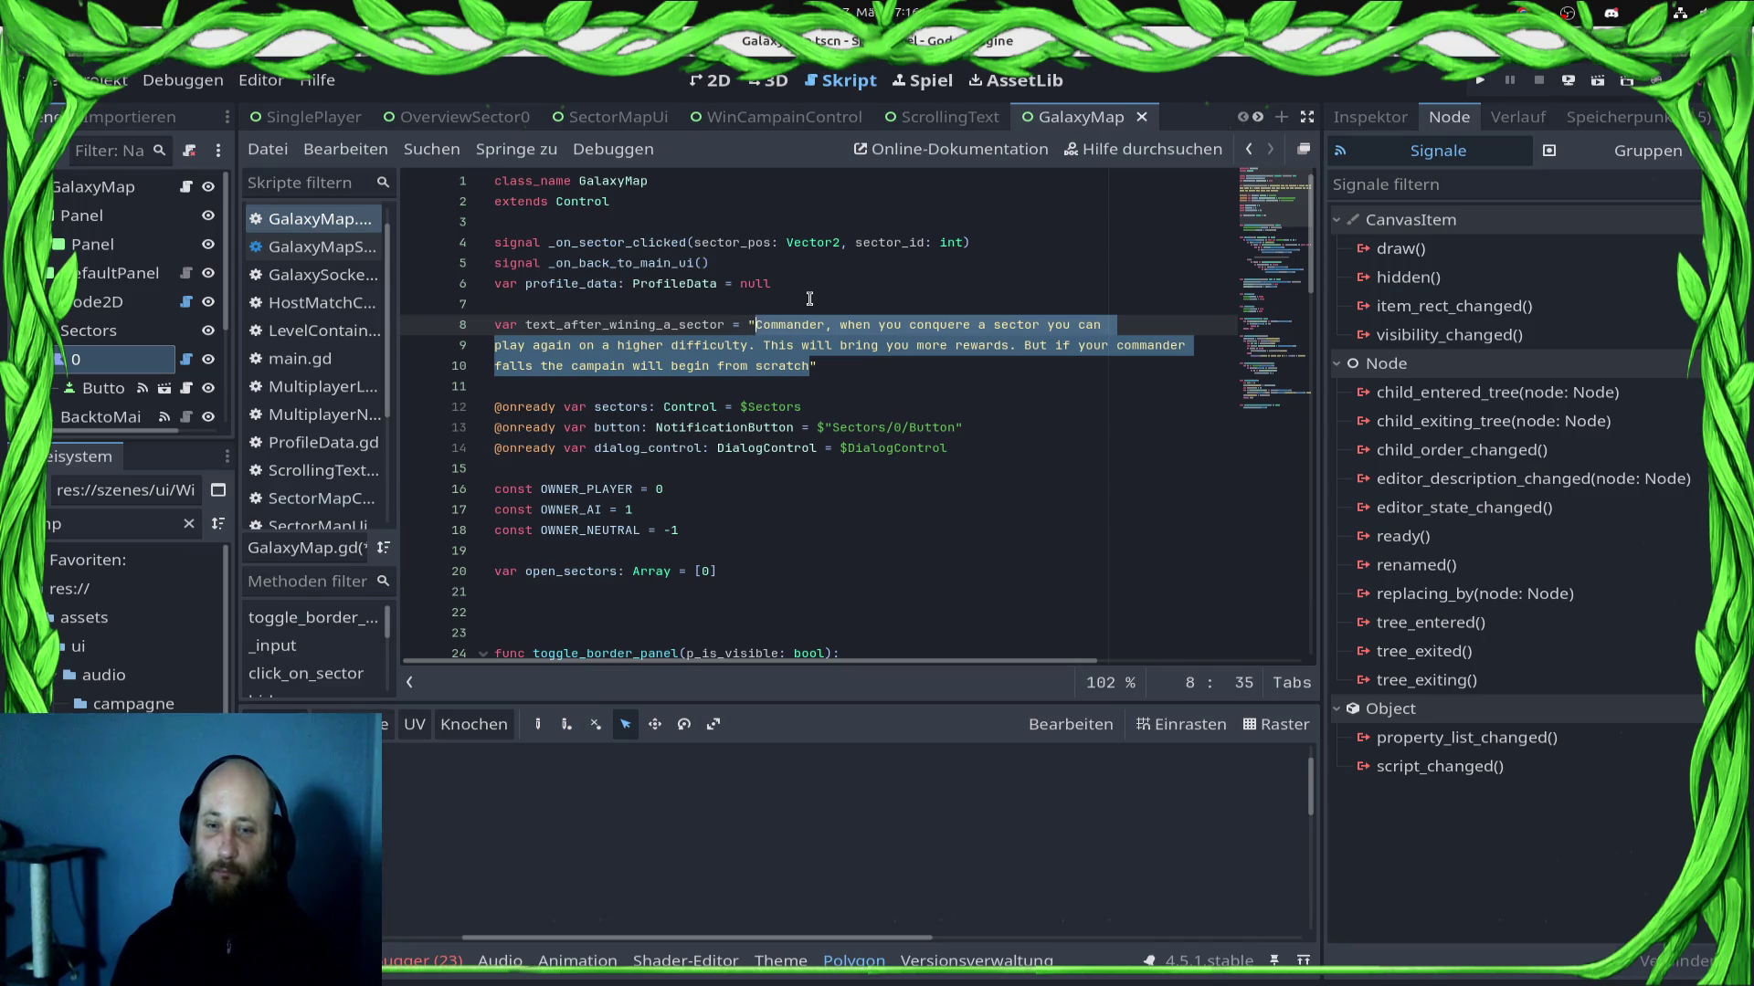